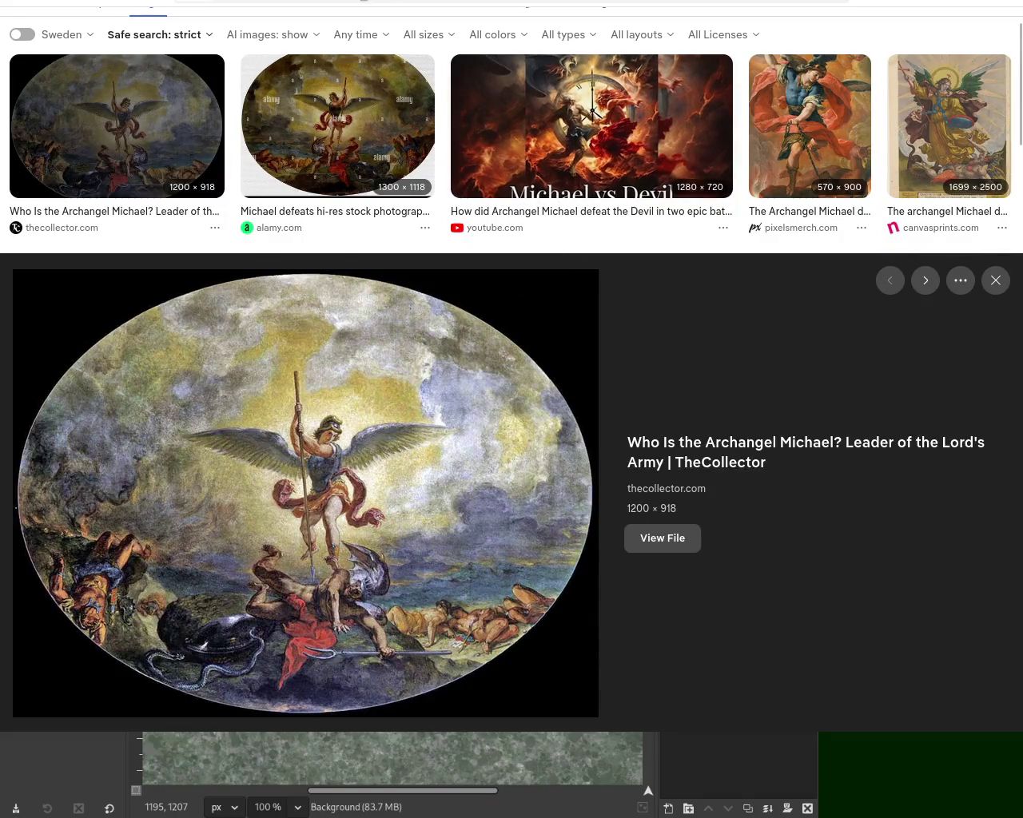
Search DuckDuckGo images for 'operah house of sindney' and open the sydney.com aerial photo preview
{"action": "key", "text": "ctrl+t"}
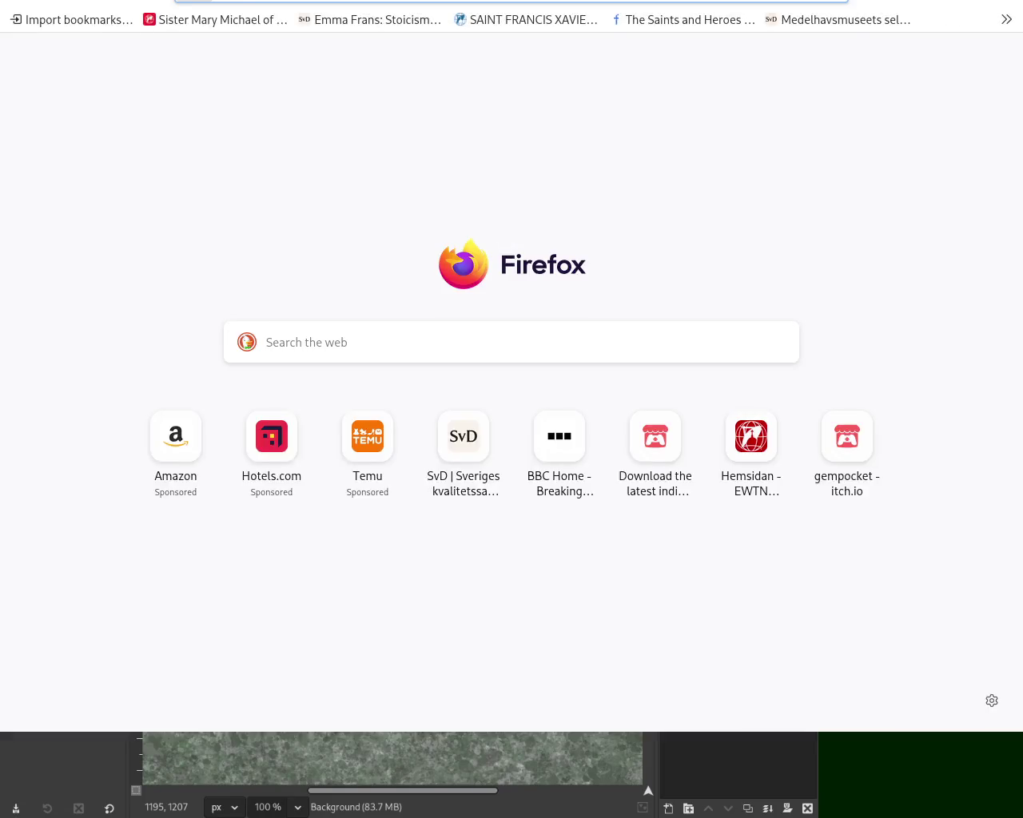
{"action": "type", "text": "operah house of"}
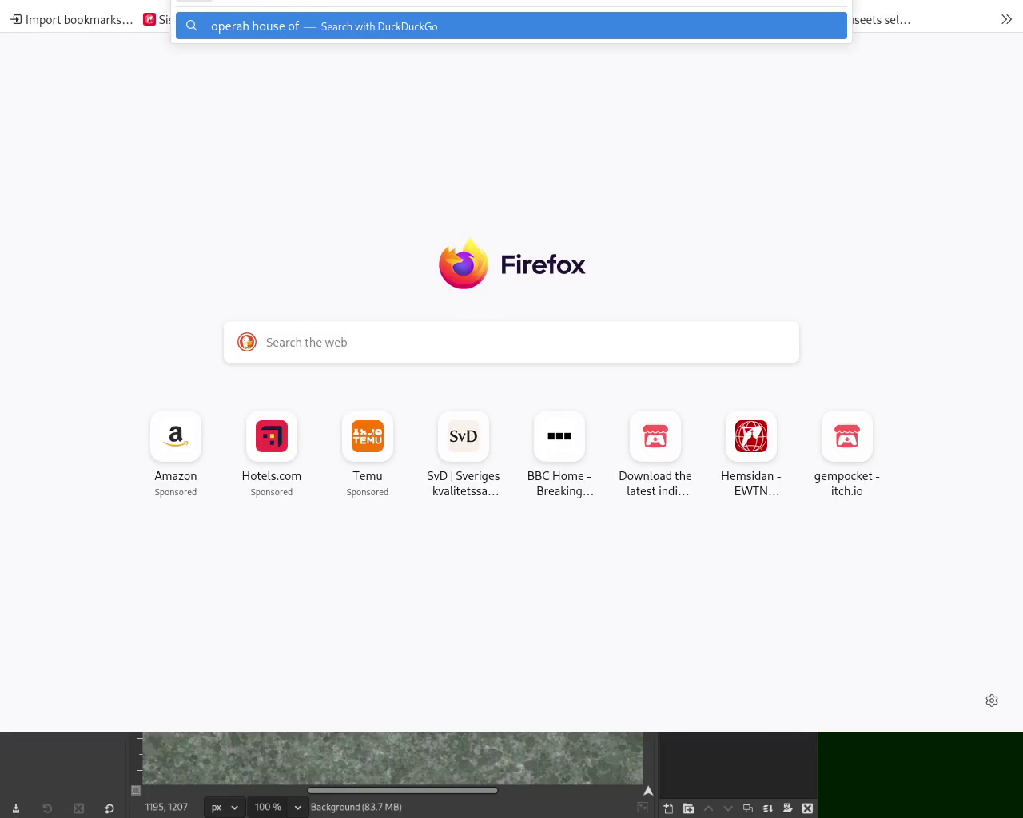
{"action": "type", "text": " sindney"}
{"action": "key", "text": "Return"}
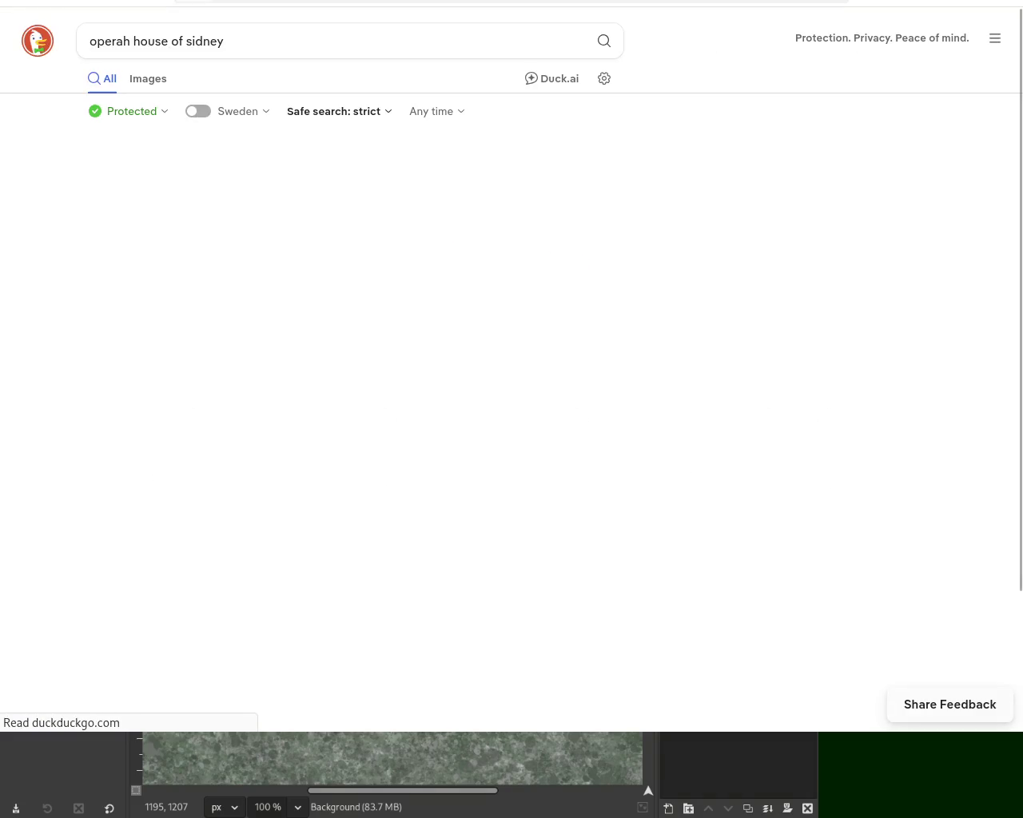
{"action": "left_click", "coordinate": [147, 80]}
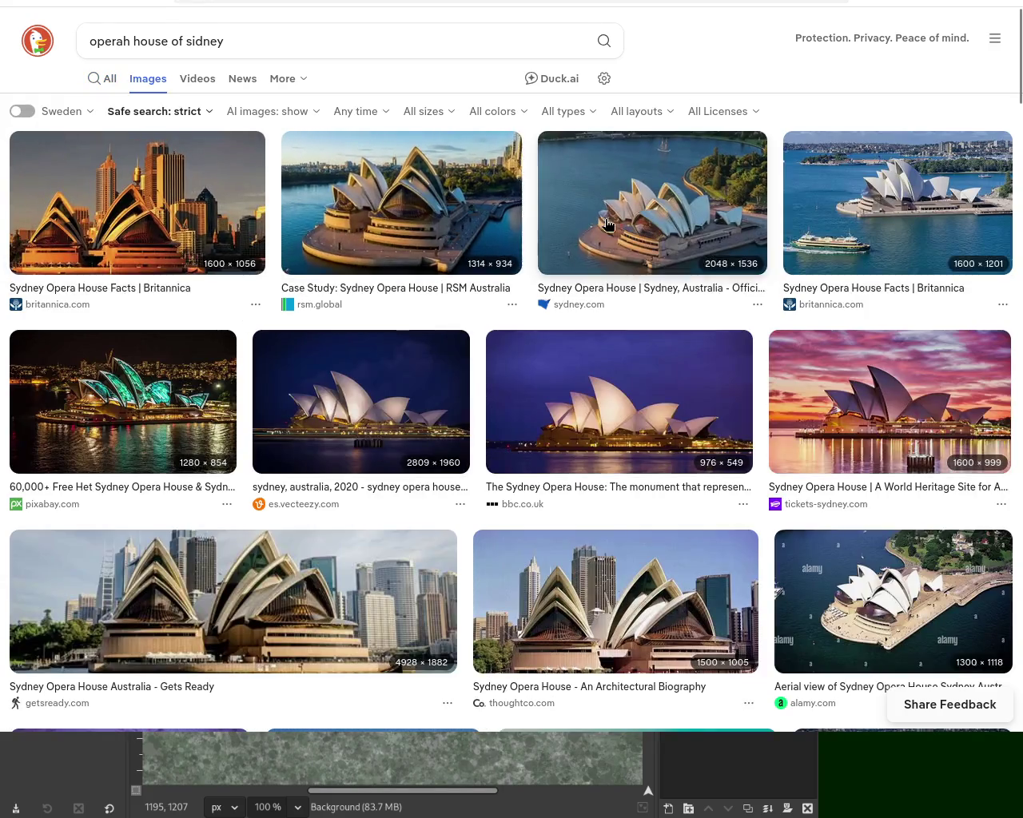
{"action": "left_click", "coordinate": [673, 298]}
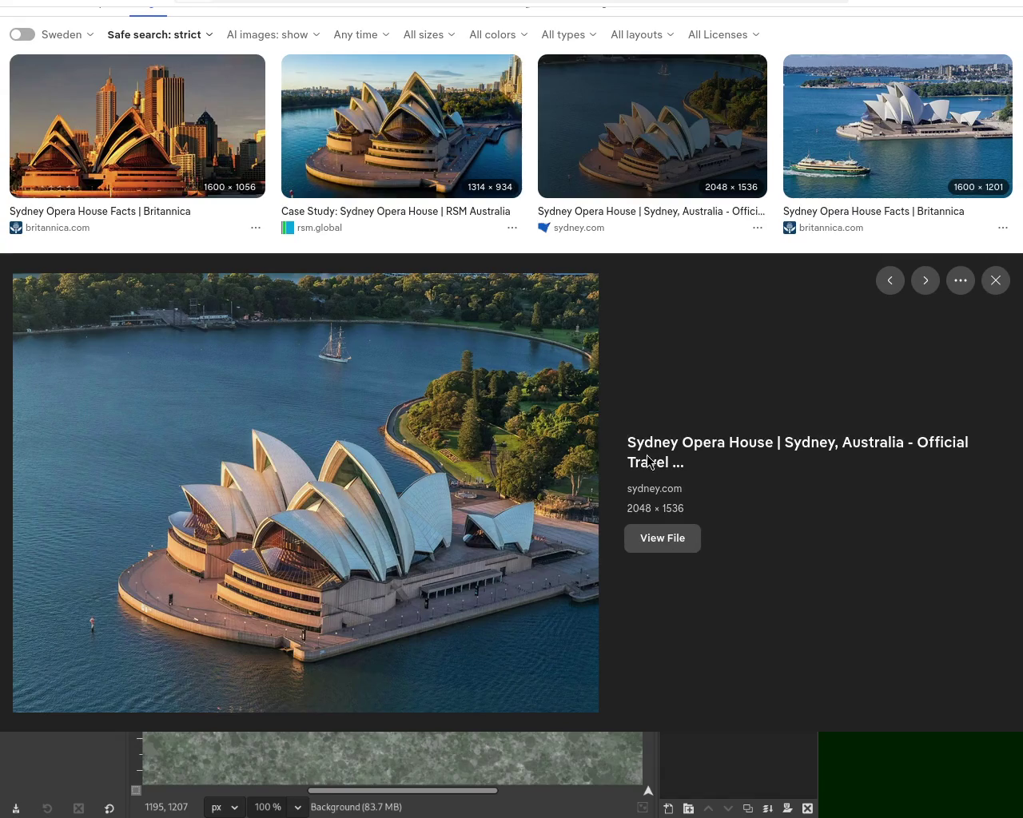
{"action": "key", "text": "ctrl+t"}
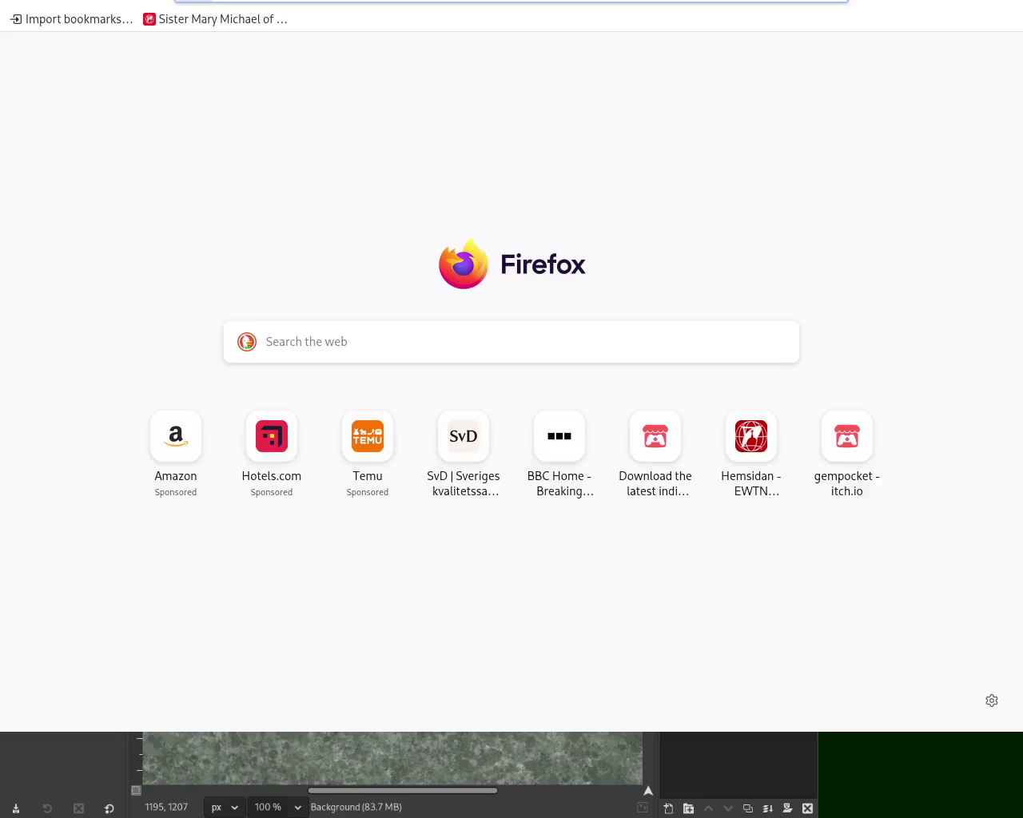
Search 'jesu will come down with the voice of the arch angel' and open Bible Hub's 1 Thessalonians 4:16 page
{"action": "type", "text": "jesu w"}
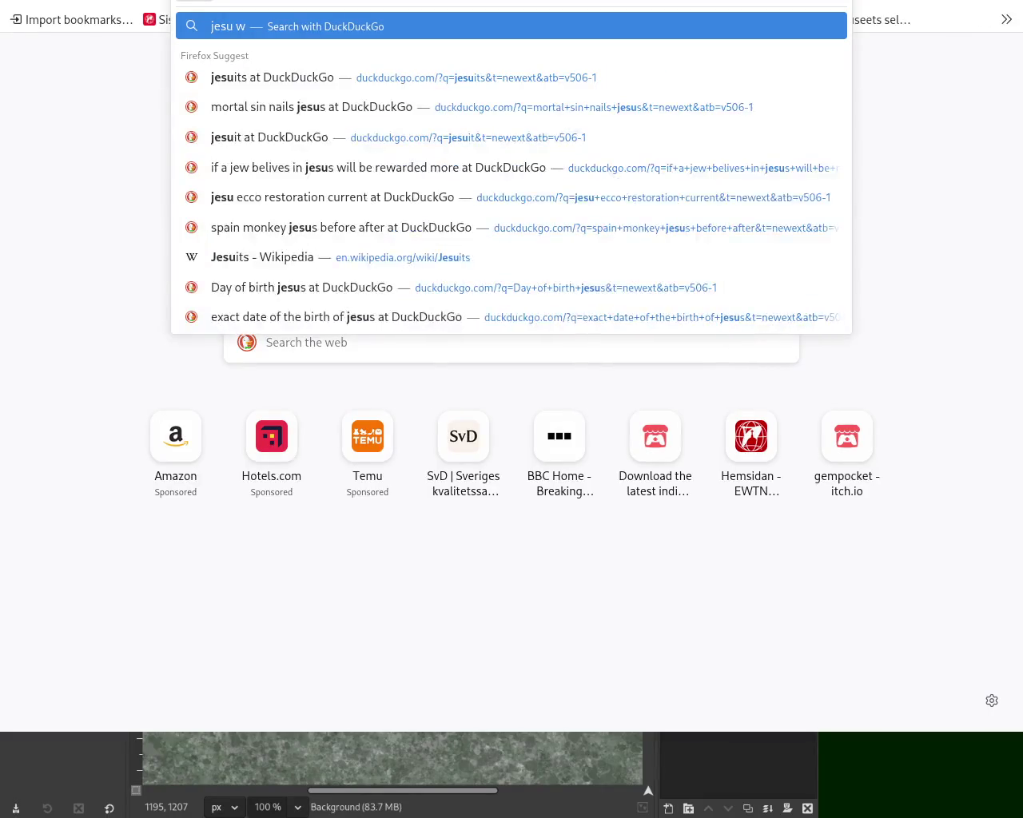
{"action": "type", "text": "ill come down"}
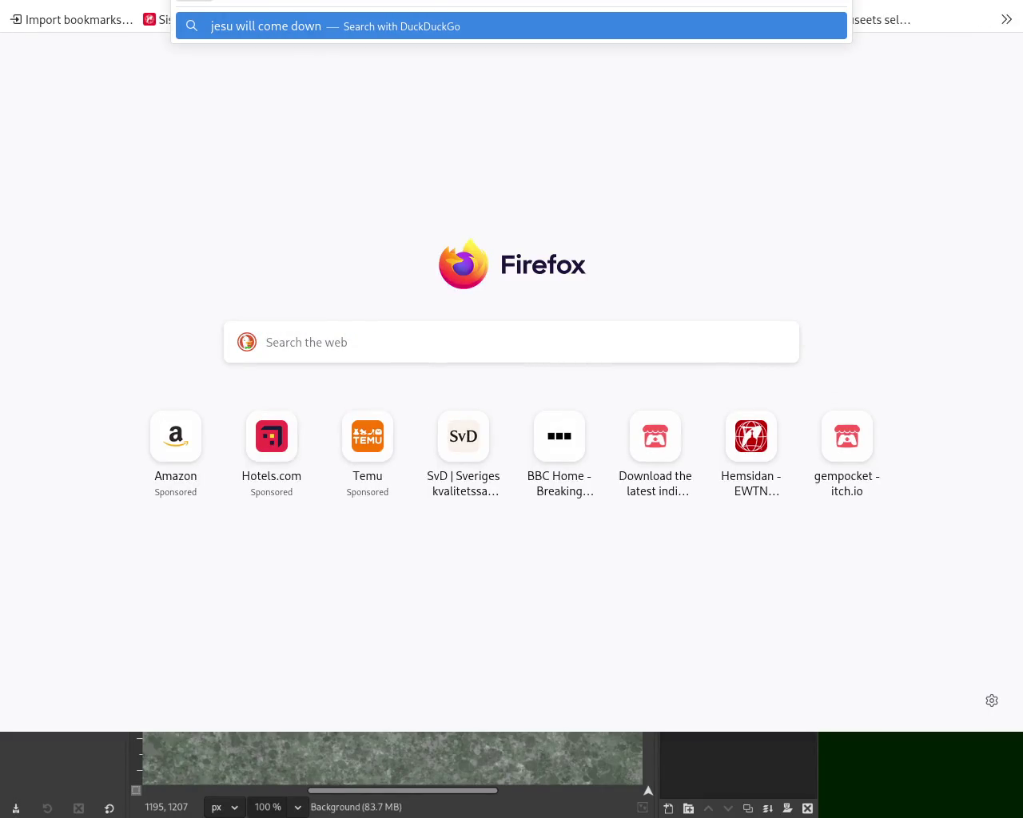
{"action": "type", "text": " with the v"}
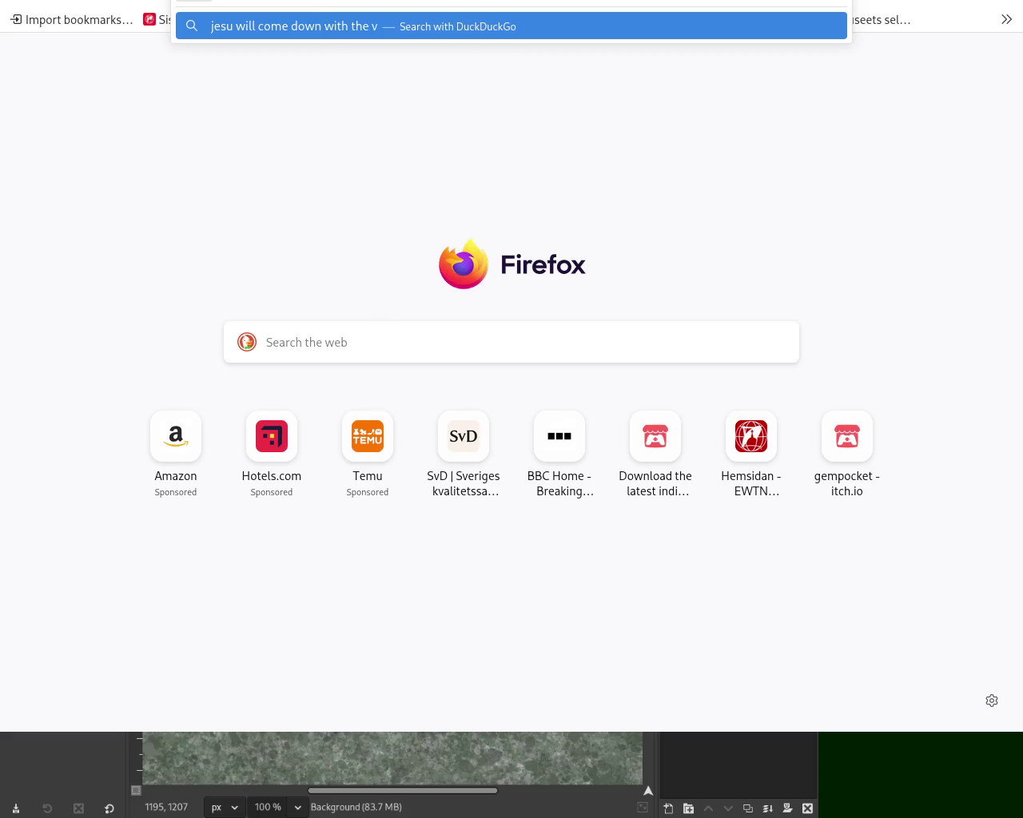
{"action": "type", "text": "oice of the arch"}
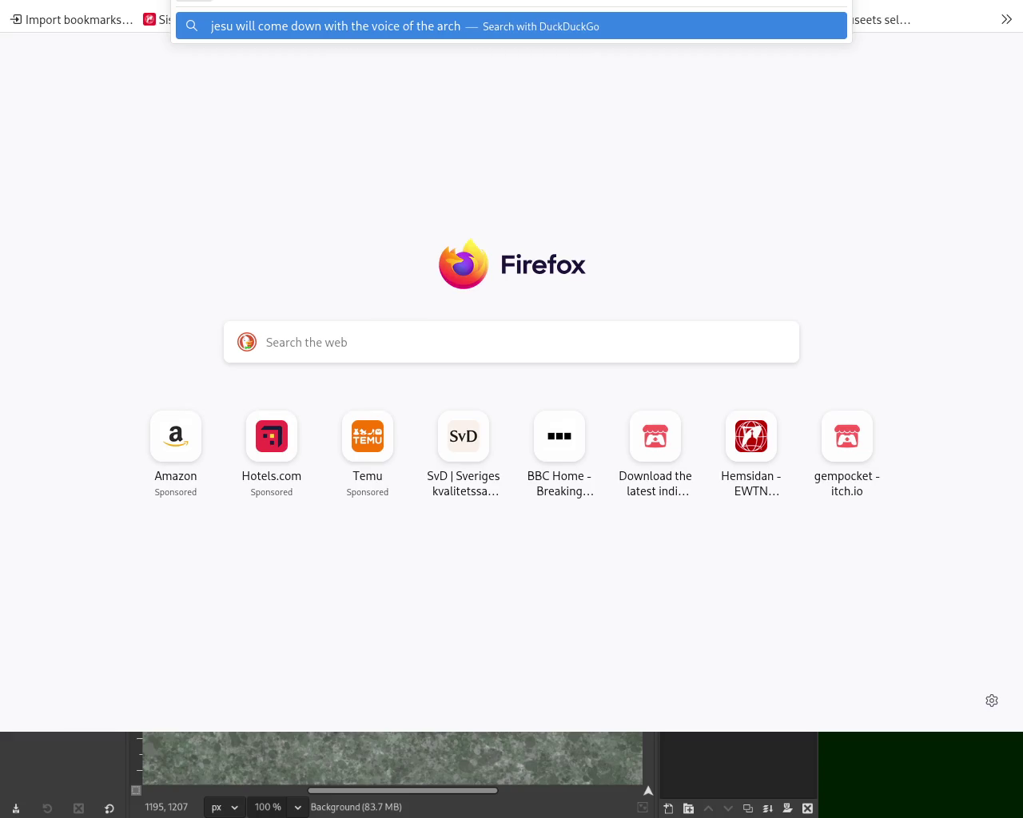
{"action": "type", "text": " angel"}
{"action": "key", "text": "Return"}
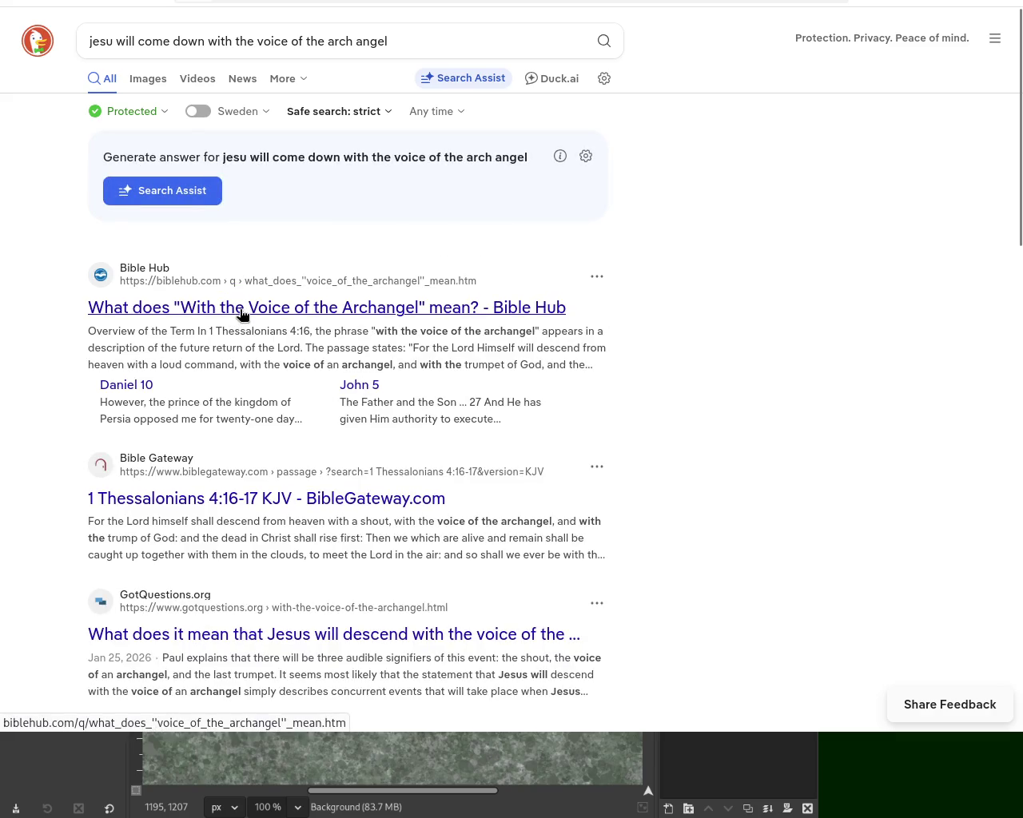
{"action": "left_click", "coordinate": [241, 315]}
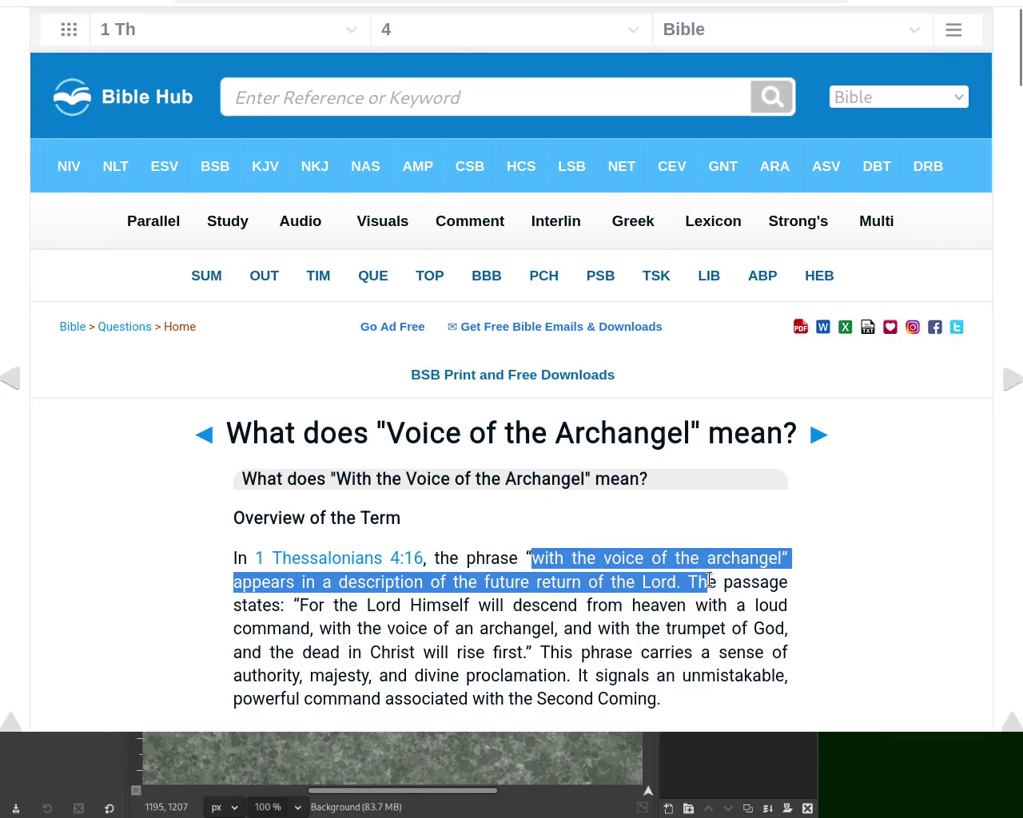
{"action": "left_click_drag", "start_coordinate": [532, 558], "coordinate": [697, 583]}
{"action": "left_click", "coordinate": [320, 557]}
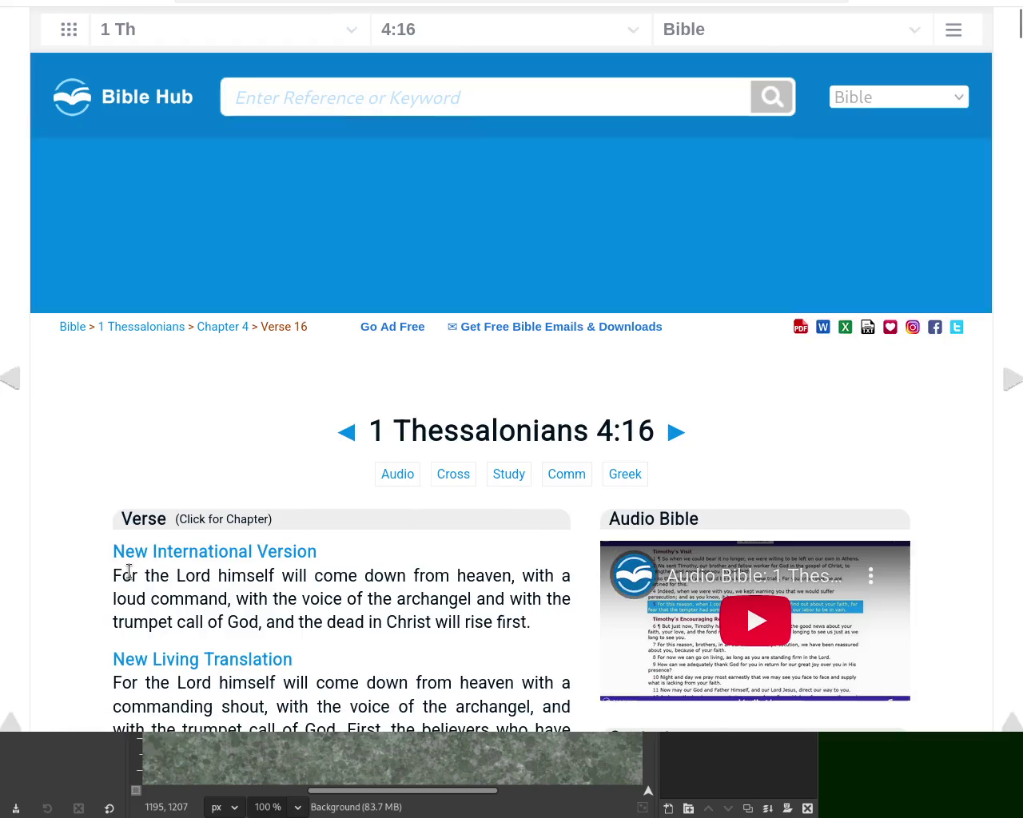
Highlight the start of the NIV verse, deselect it, and click the Bible Hub search box
{"action": "mouse_move", "coordinate": [121, 575]}
{"action": "left_mouse_down"}
{"action": "mouse_move", "coordinate": [334, 575]}
{"action": "mouse_move", "coordinate": [224, 605]}
{"action": "mouse_move", "coordinate": [485, 593]}
{"action": "mouse_move", "coordinate": [477, 599]}
{"action": "mouse_move", "coordinate": [576, 605]}
{"action": "mouse_move", "coordinate": [242, 617]}
{"action": "mouse_move", "coordinate": [534, 622]}
{"action": "left_mouse_up"}
{"action": "left_click", "coordinate": [535, 623]}
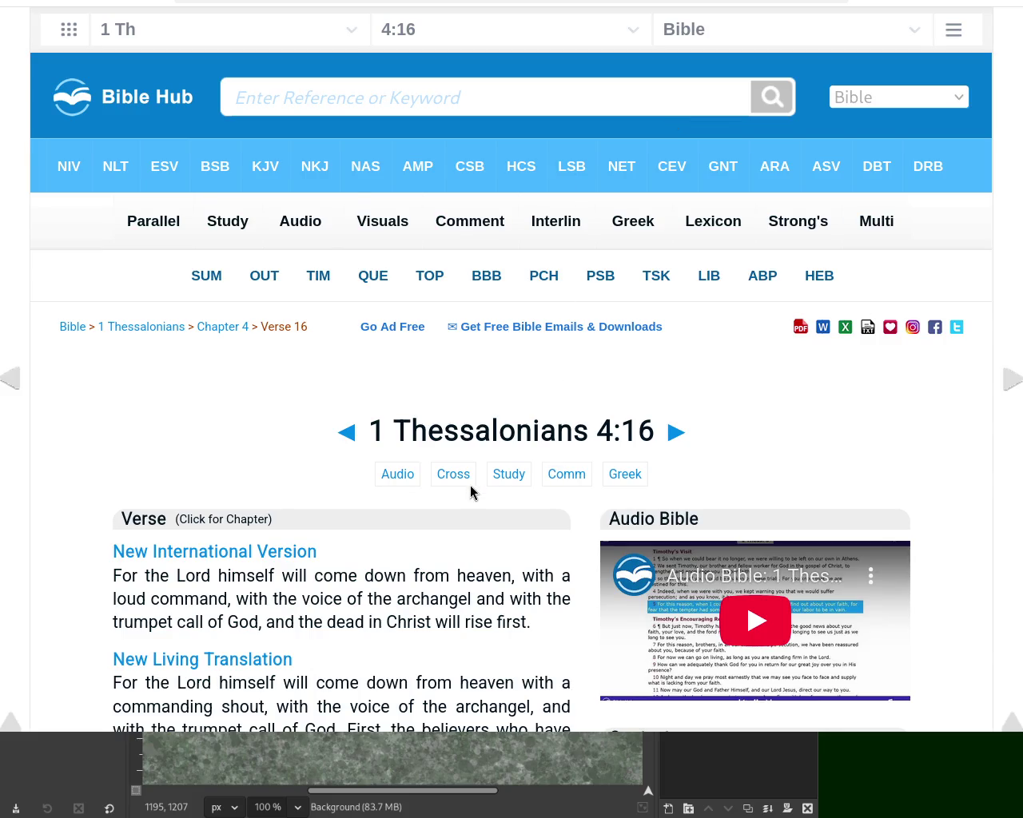
{"action": "left_click", "coordinate": [477, 94]}
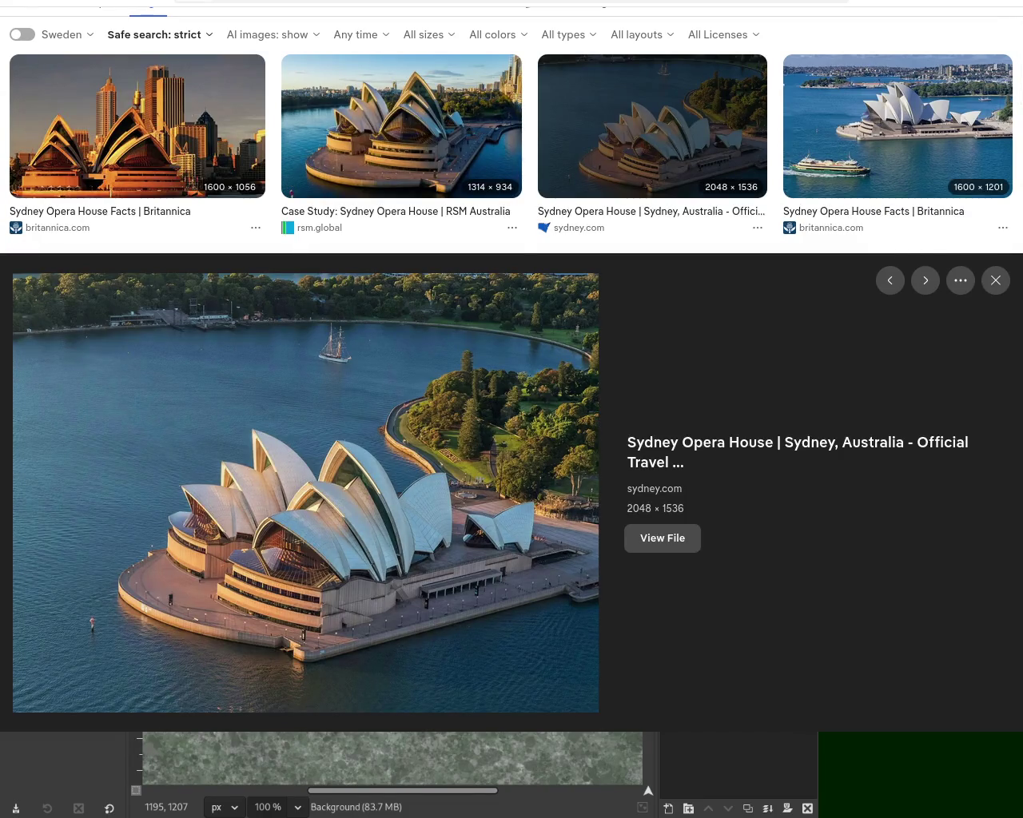
{"action": "key", "text": "ctrl+t"}
Search images for 'mont saint micheole' and open the Geology Science Mont Saint Michel photo
{"action": "type", "text": "mont saint"}
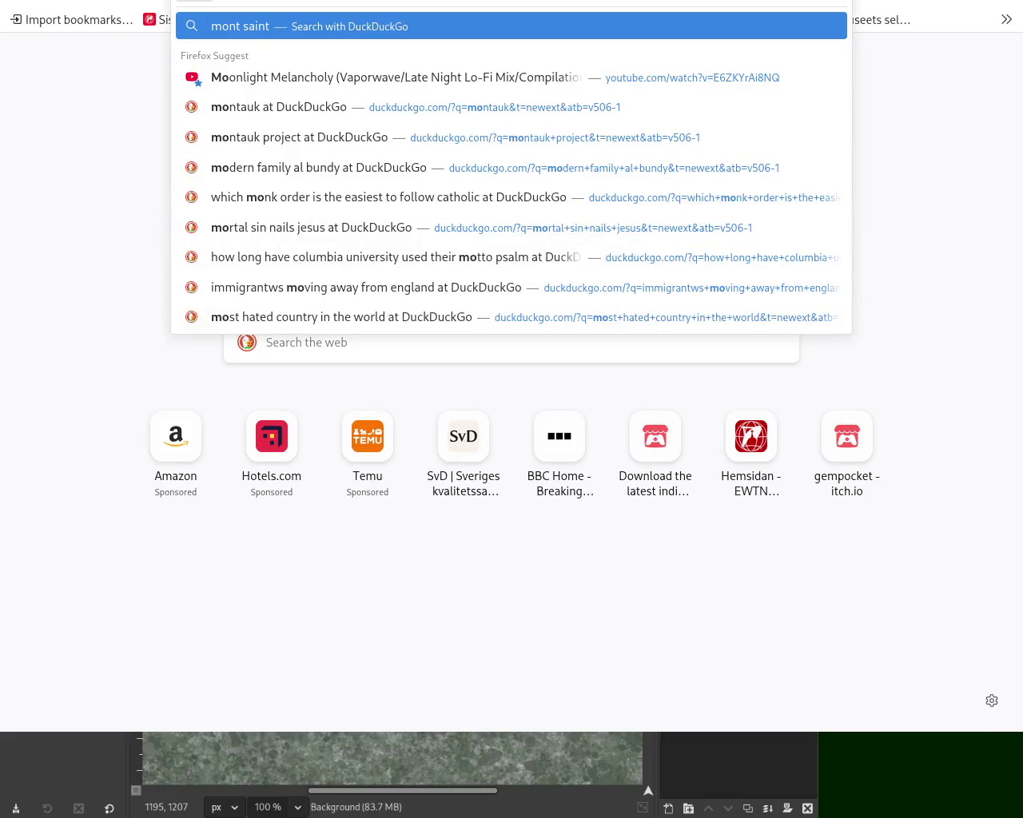
{"action": "type", "text": " micheole"}
{"action": "key", "text": "Return"}
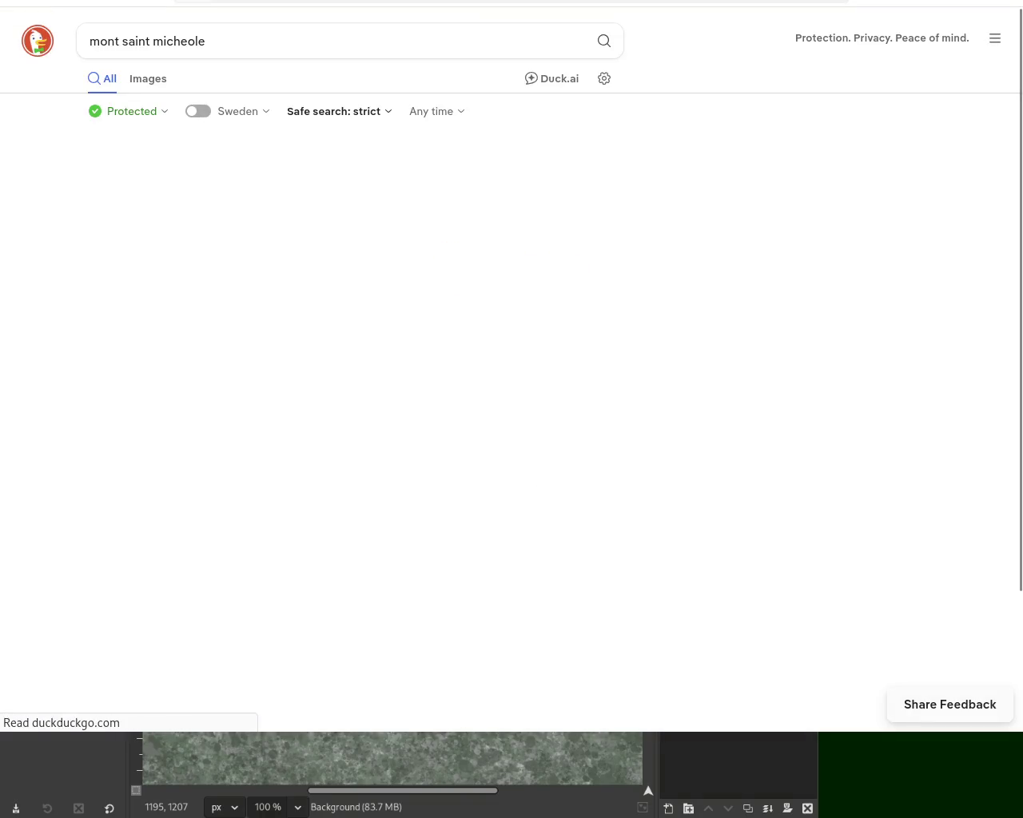
{"action": "left_click", "coordinate": [145, 78]}
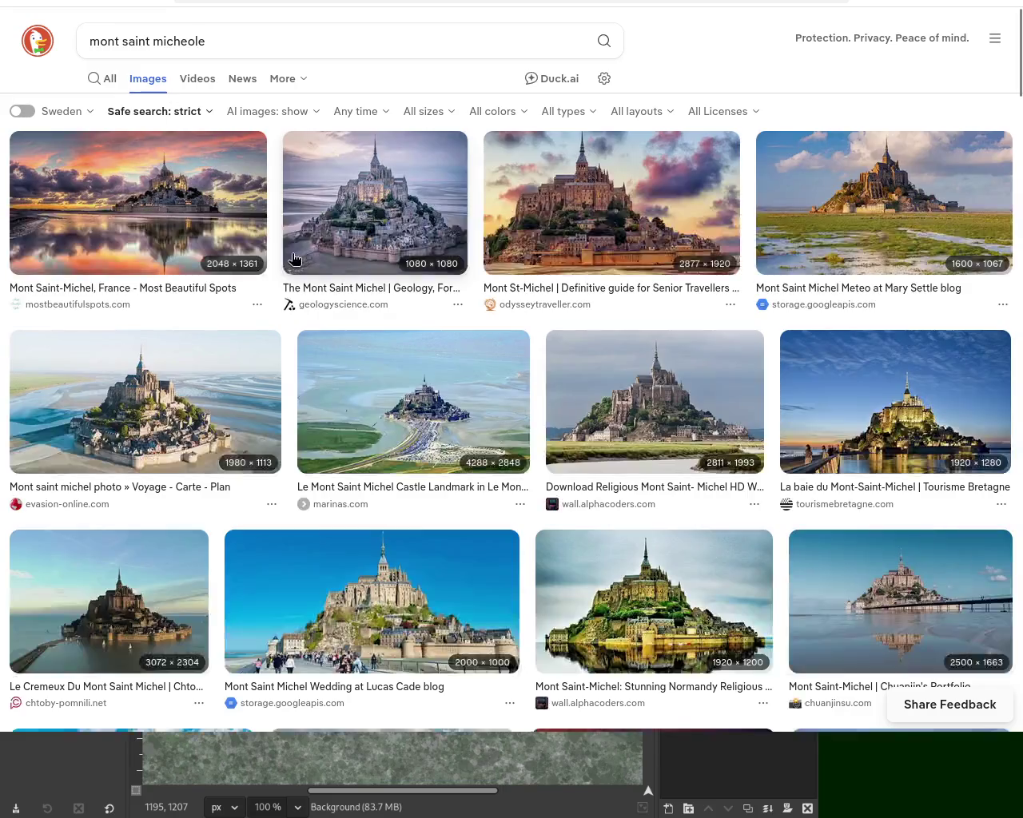
{"action": "left_click", "coordinate": [358, 223]}
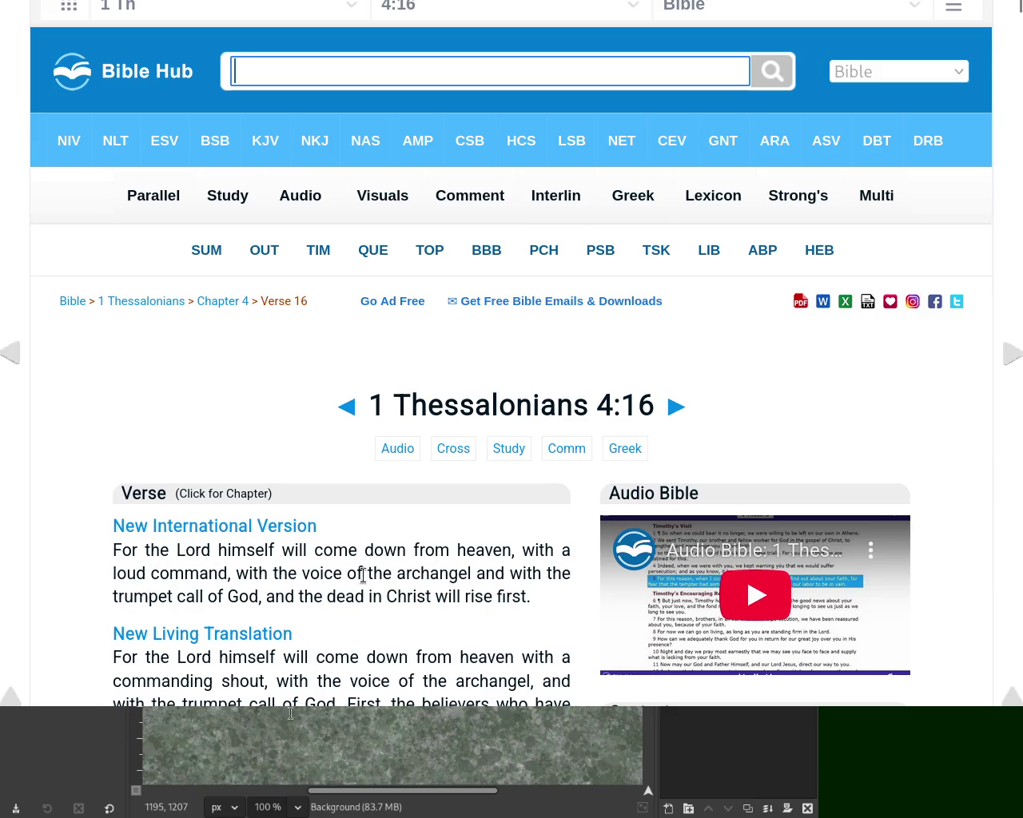
Select the word 'archangel' in the NIV verse, then switch away to the image results
{"action": "double_click", "coordinate": [436, 574]}
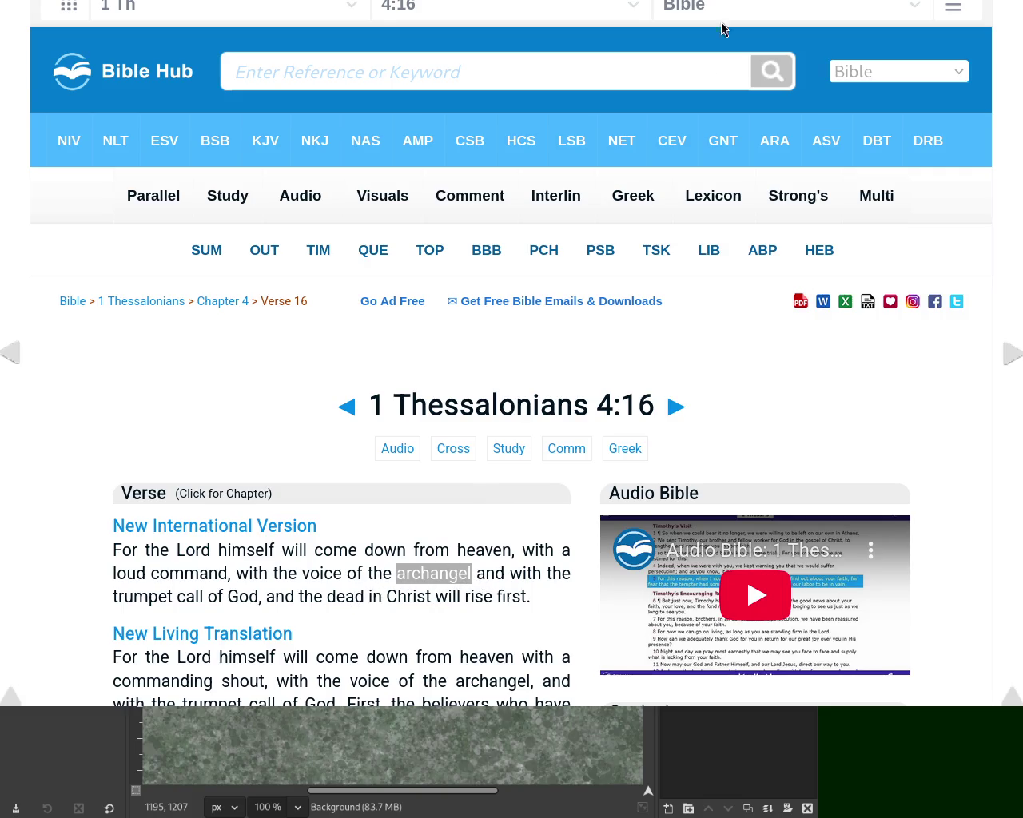
{"action": "key", "text": "alt+Tab"}
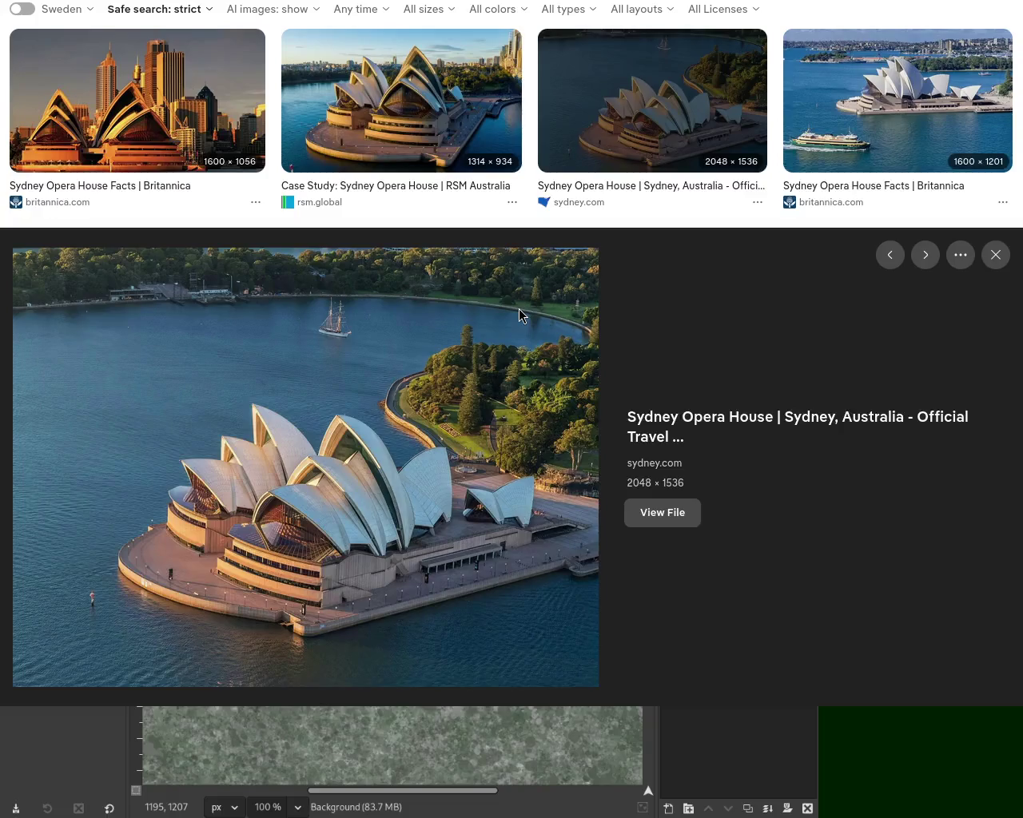
Cycle through the Sydney and Mont Saint Michel image tabs, ending on the Bible Hub verse tab
{"action": "key", "text": "ctrl+Tab"}
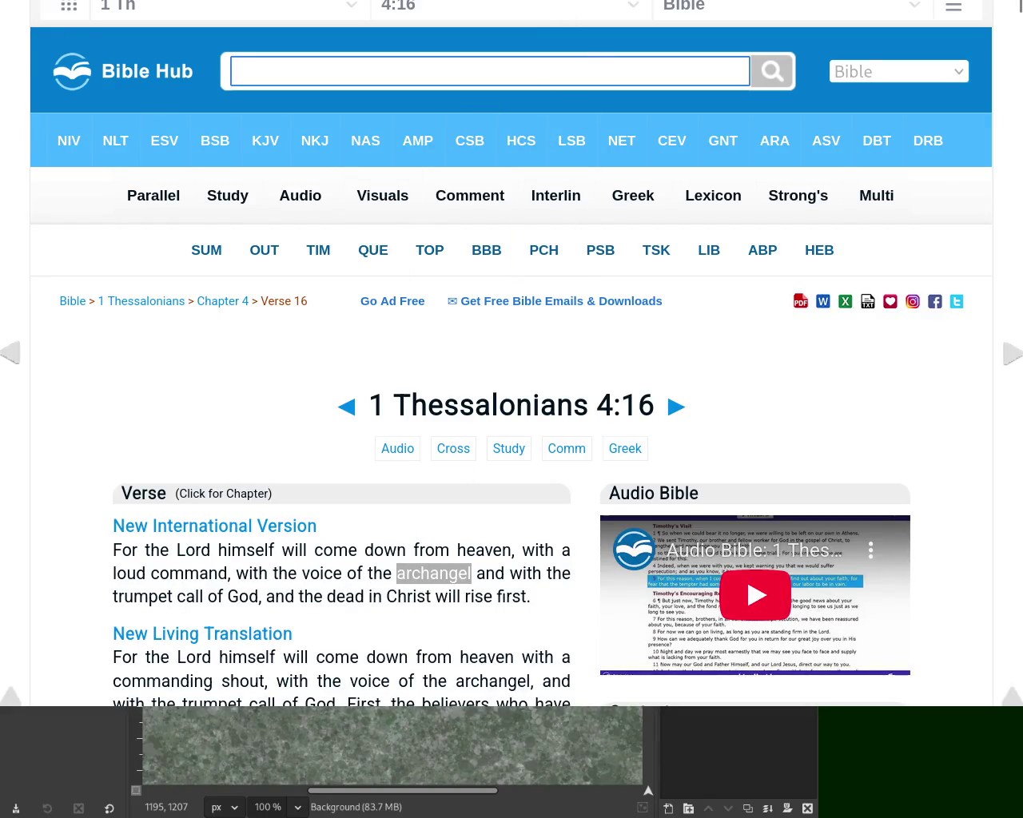
{"action": "key", "text": "ctrl+Tab"}
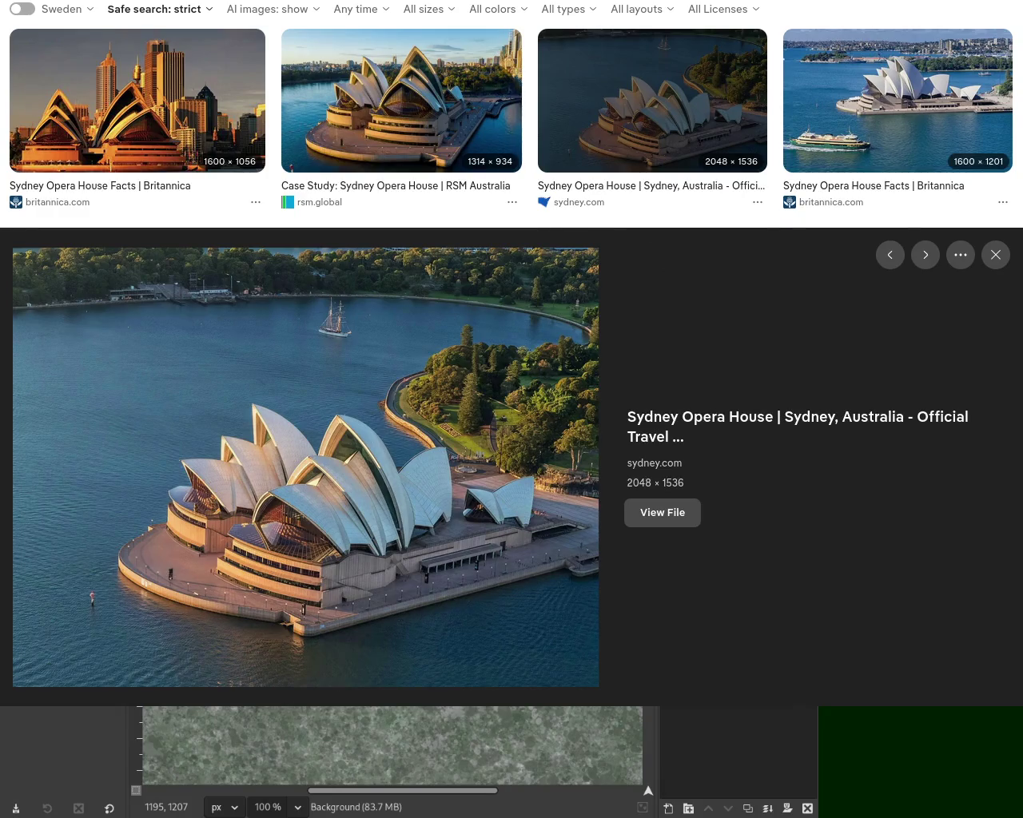
{"action": "key", "text": "ctrl+Tab"}
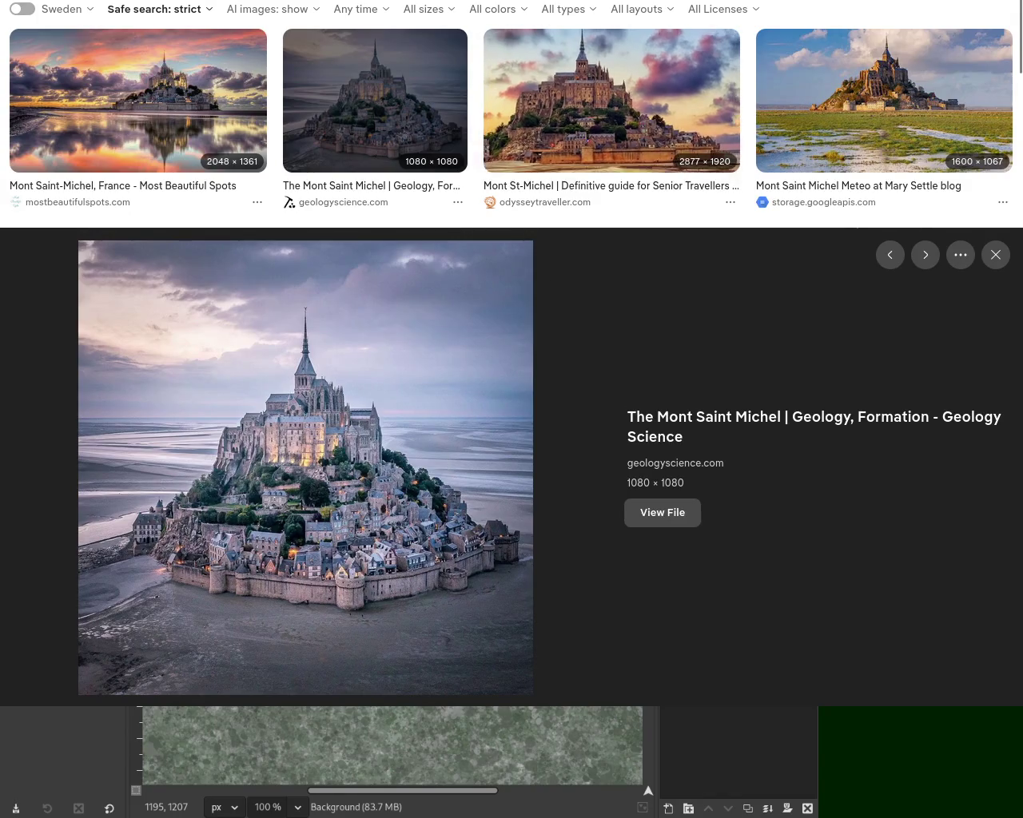
{"action": "key", "text": "ctrl+Tab"}
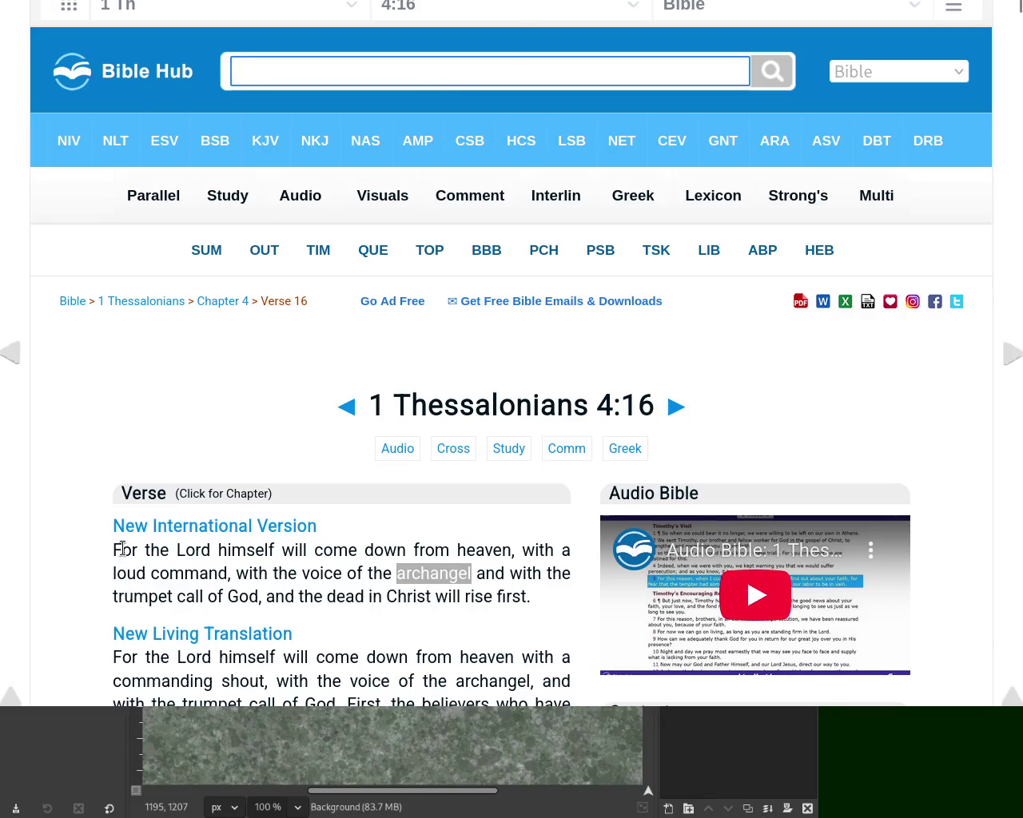
Select the full NIV wording of 1 Thessalonians 4:16
{"action": "mouse_move", "coordinate": [123, 550]}
{"action": "left_mouse_down"}
{"action": "mouse_move", "coordinate": [432, 552]}
{"action": "mouse_move", "coordinate": [560, 573]}
{"action": "left_mouse_up"}
{"action": "left_click", "coordinate": [219, 553]}
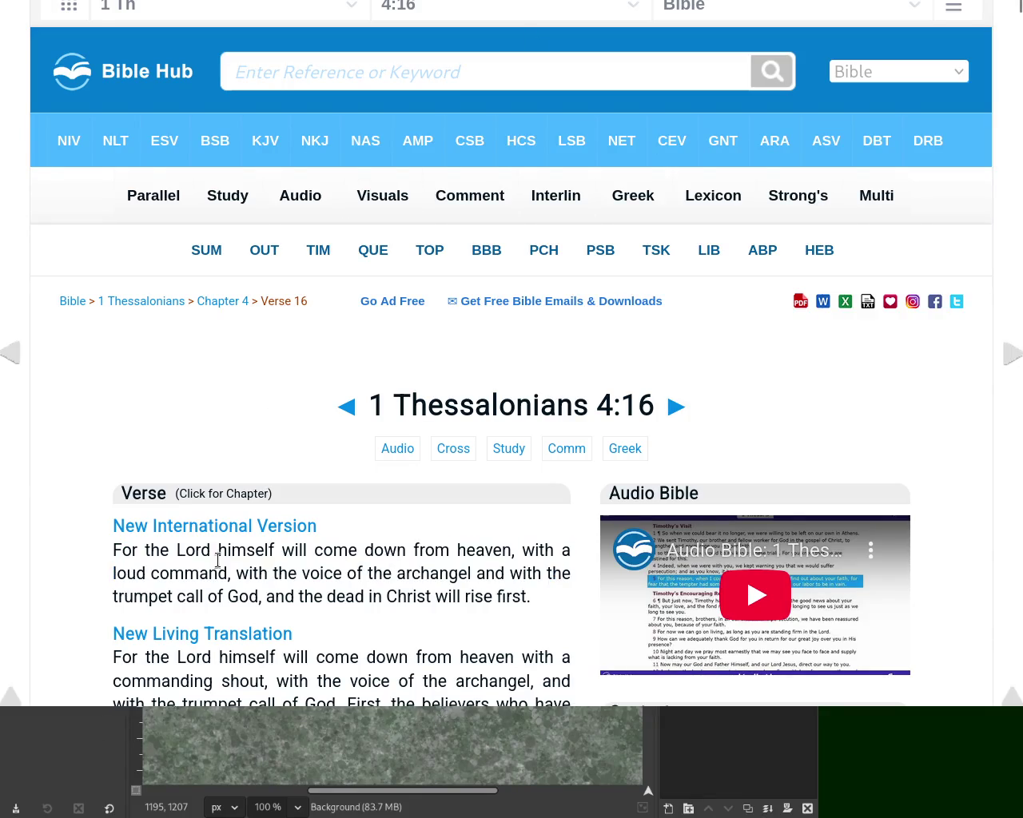
{"action": "mouse_move", "coordinate": [114, 550]}
{"action": "left_mouse_down"}
{"action": "mouse_move", "coordinate": [555, 551]}
{"action": "mouse_move", "coordinate": [204, 550]}
{"action": "mouse_move", "coordinate": [222, 576]}
{"action": "mouse_move", "coordinate": [365, 573]}
{"action": "mouse_move", "coordinate": [459, 551]}
{"action": "mouse_move", "coordinate": [562, 573]}
{"action": "mouse_move", "coordinate": [232, 598]}
{"action": "mouse_move", "coordinate": [559, 587]}
{"action": "left_mouse_up"}
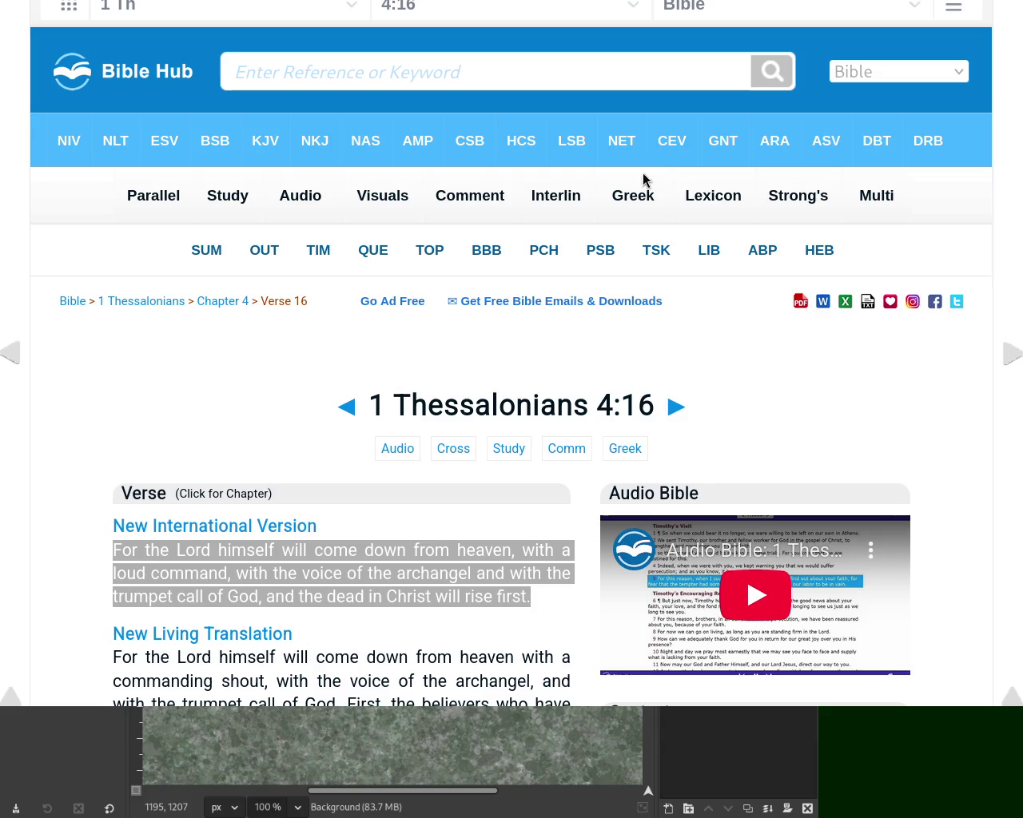
{"action": "left_click", "coordinate": [251, 501]}
Deselect the verse text and click into the 'Enter Reference or Keyword' search box
{"action": "left_click", "coordinate": [208, 563]}
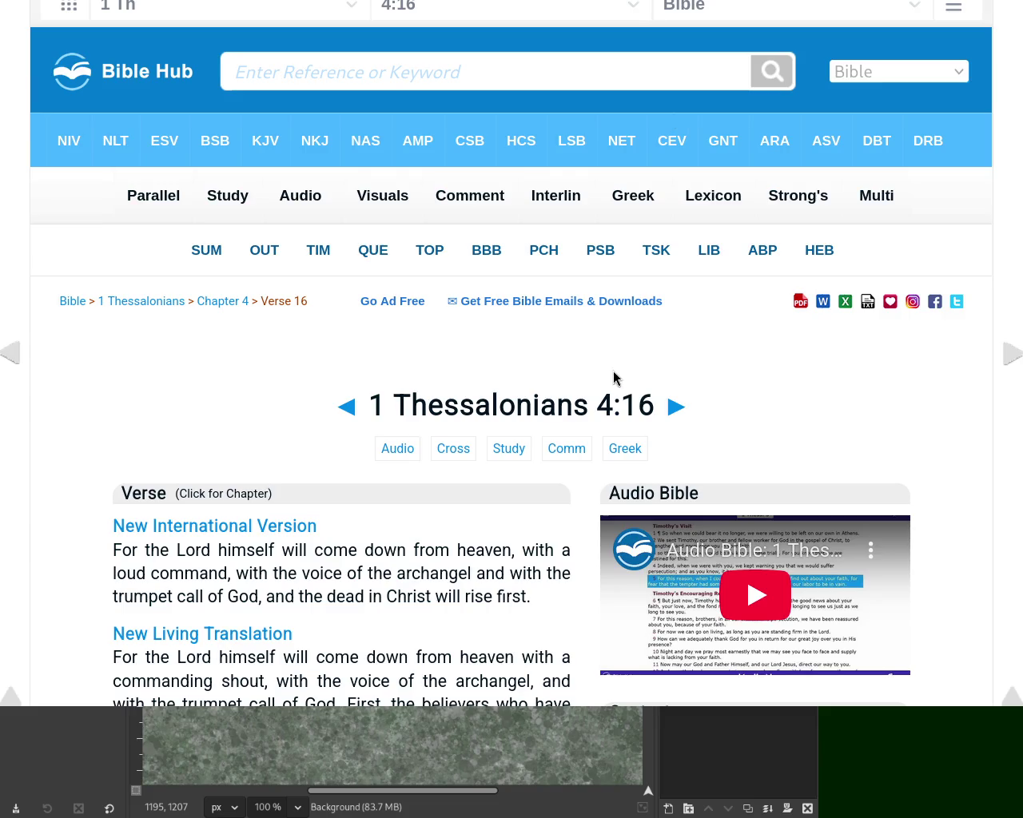
{"action": "left_click", "coordinate": [465, 56]}
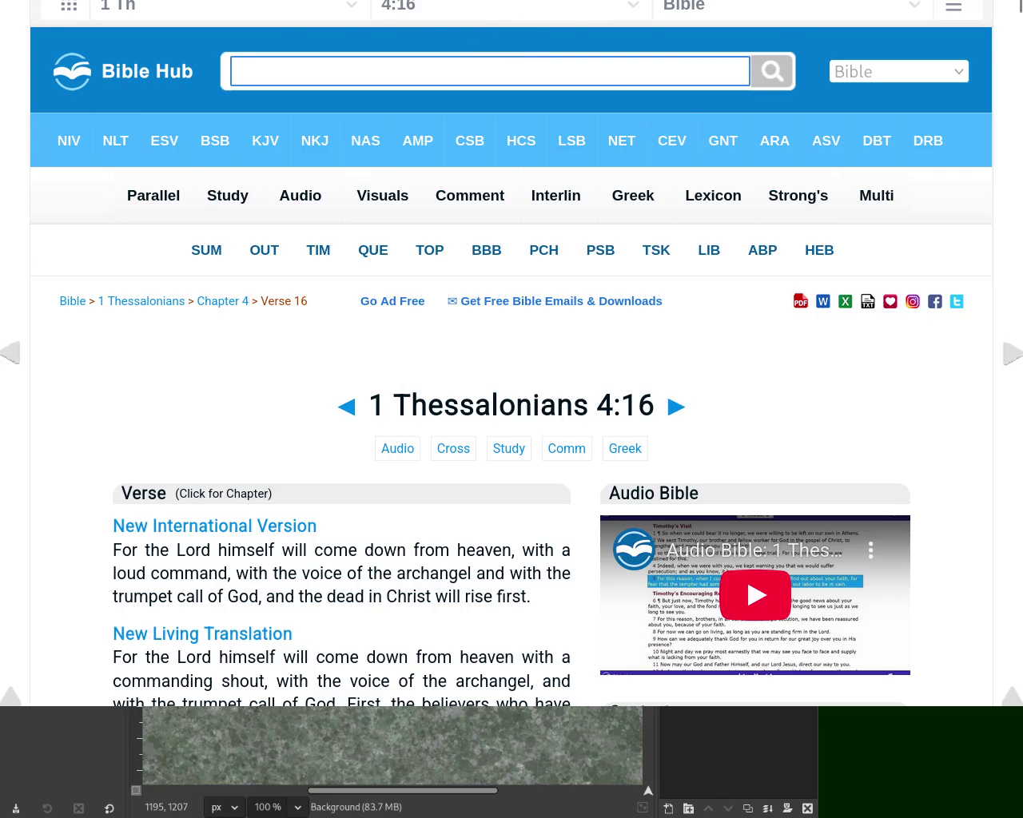
Switch from the browser back to GIMP and pick the Paintbrush with the size-139 Star brush
{"action": "key", "text": "alt+Tab"}
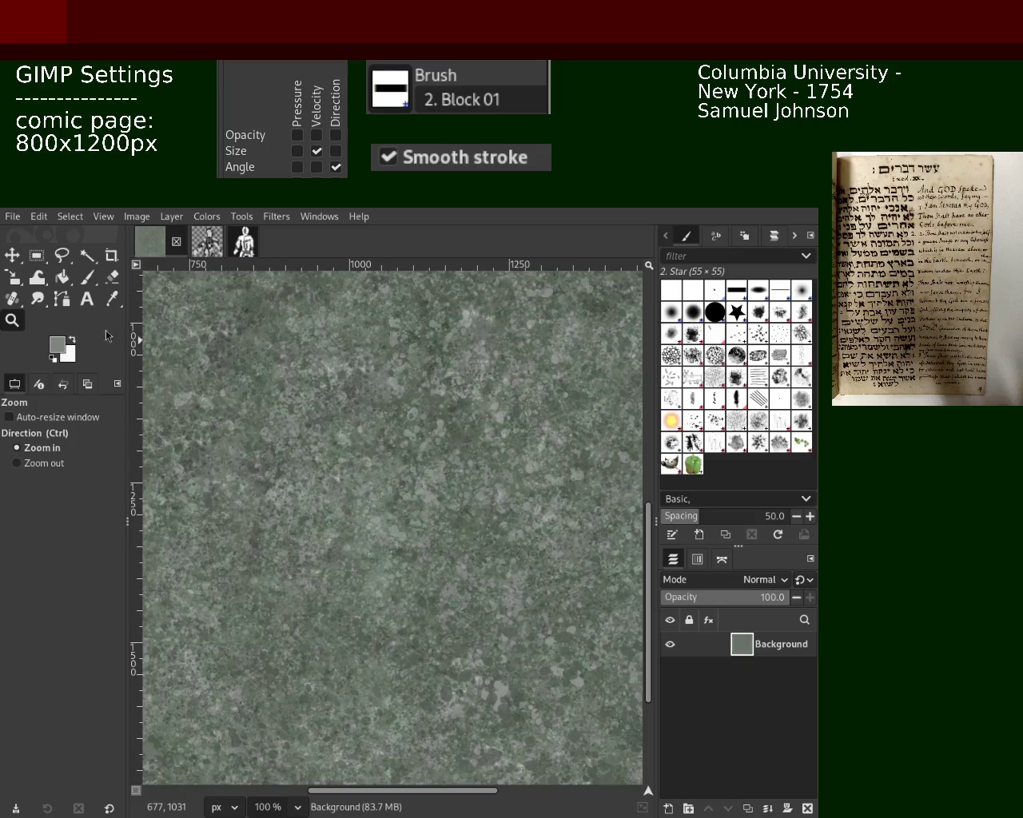
{"action": "left_click", "coordinate": [88, 278]}
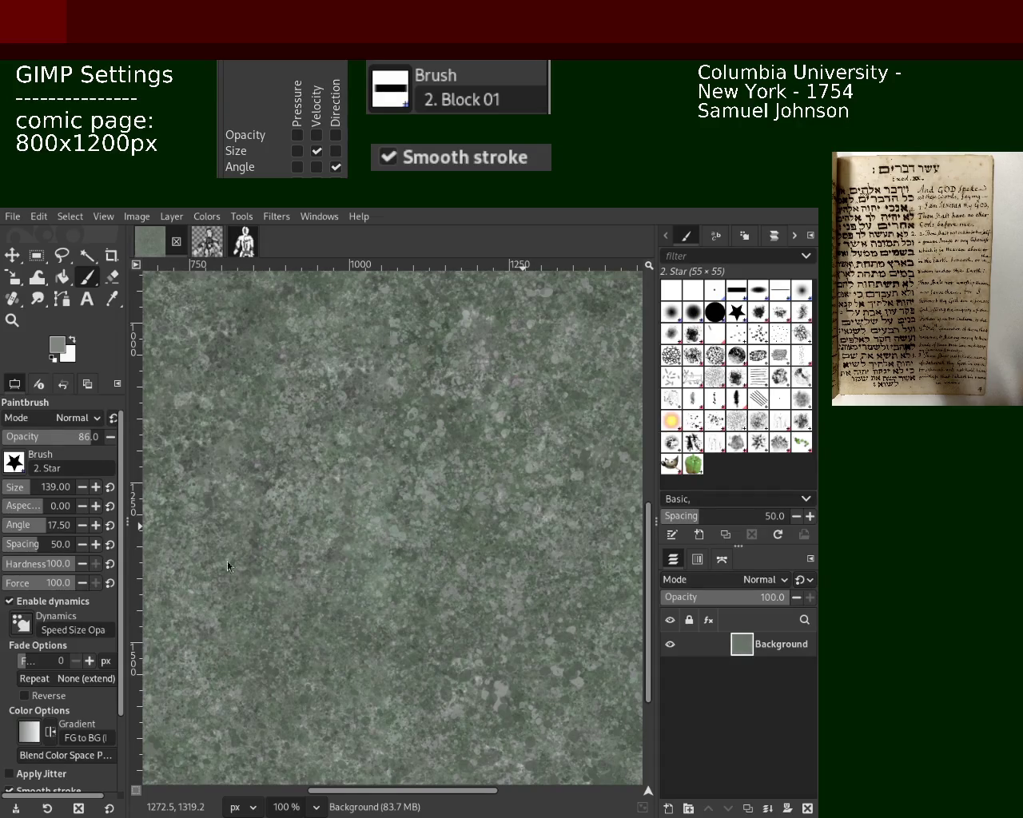
{"action": "left_click", "coordinate": [12, 319]}
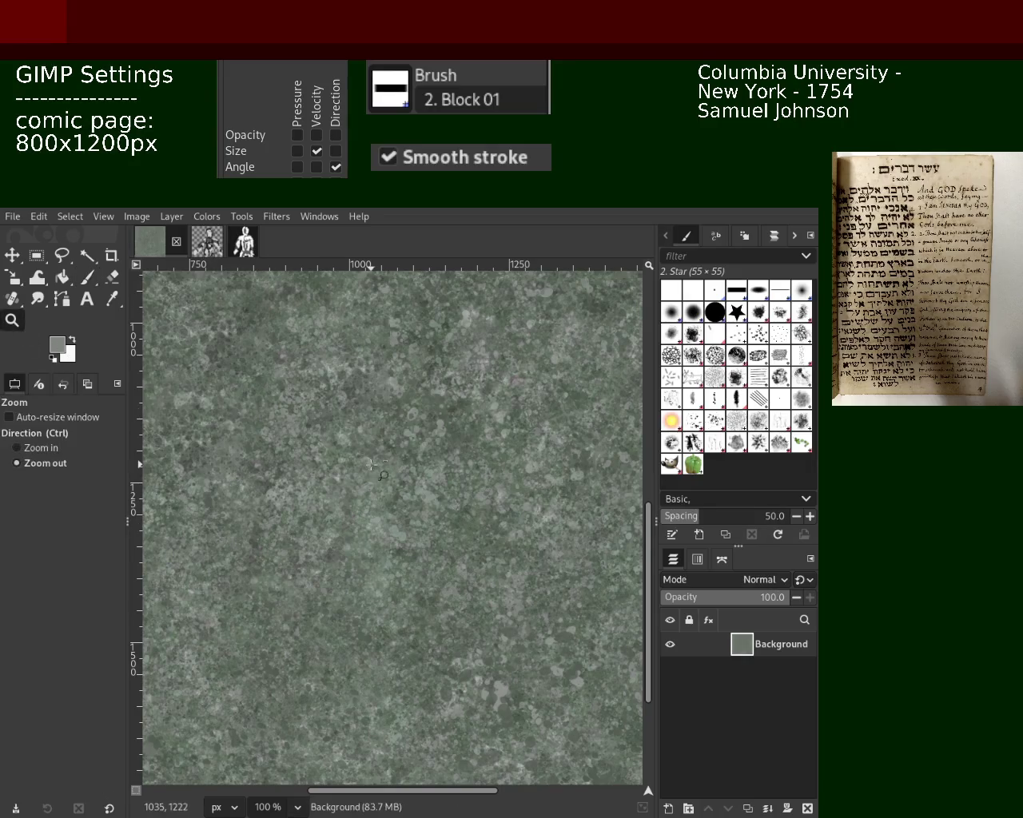
Zoom out three steps, then zoom in on the green-gray texture to 150%
{"action": "left_click", "coordinate": [319, 529], "text": "ctrl"}
{"action": "left_click", "coordinate": [320, 528], "text": "ctrl"}
{"action": "left_click", "coordinate": [320, 529], "text": "ctrl"}
{"action": "left_click", "coordinate": [319, 528]}
{"action": "left_click", "coordinate": [319, 529]}
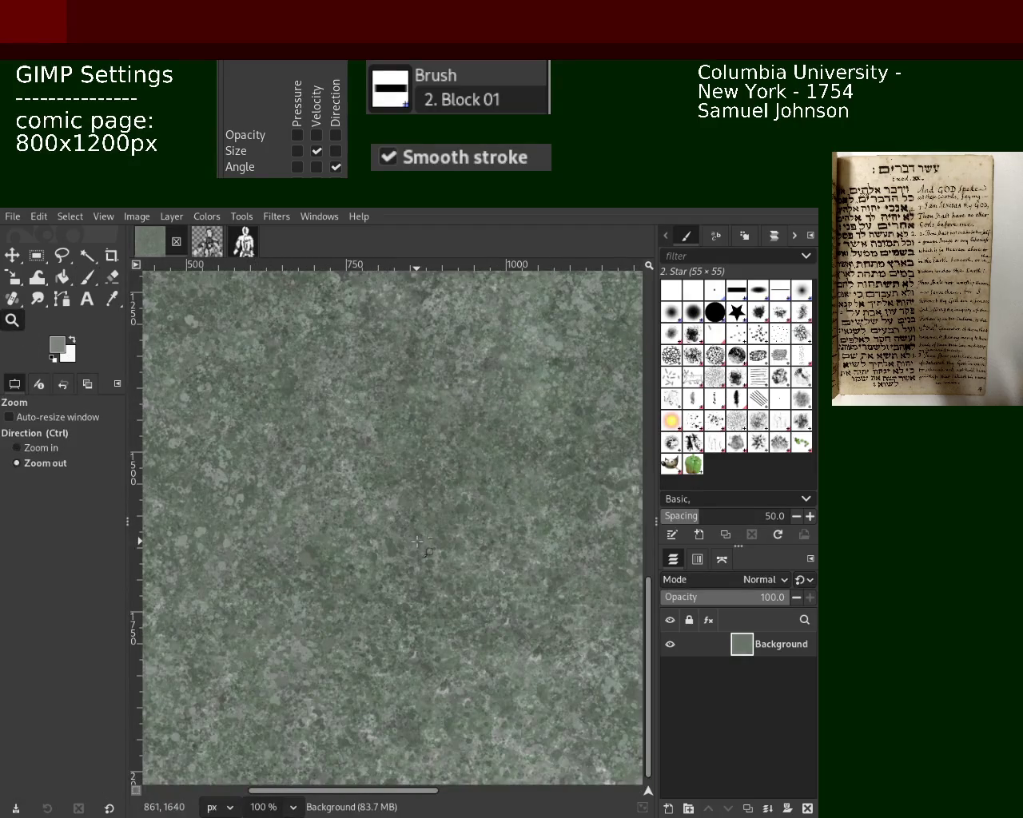
{"action": "left_click", "coordinate": [317, 540], "text": "ctrl"}
{"action": "left_click", "coordinate": [316, 548]}
{"action": "left_click", "coordinate": [316, 548]}
{"action": "left_click", "coordinate": [316, 549]}
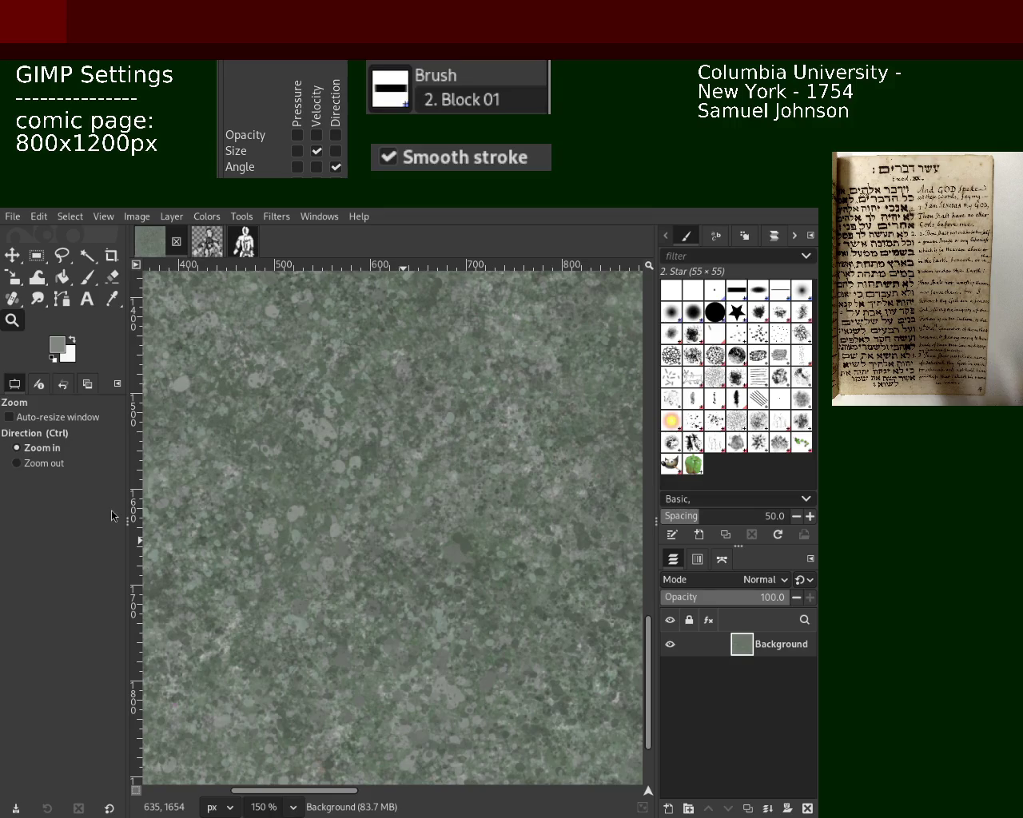
Zoom out to the full page and back in on several areas, then return to the Paintbrush
{"action": "key", "text": "ctrl"}
{"action": "left_click", "coordinate": [424, 455], "text": "ctrl"}
{"action": "left_click", "coordinate": [424, 456], "text": "ctrl"}
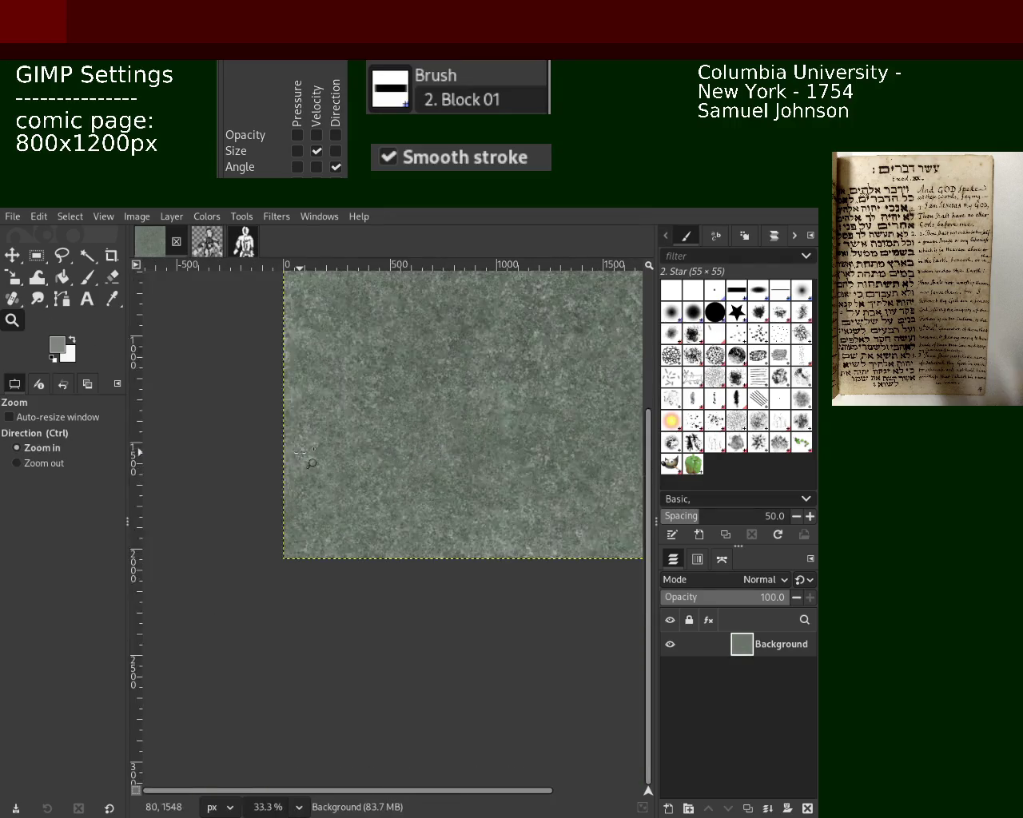
{"action": "left_click", "coordinate": [300, 454]}
{"action": "left_click", "coordinate": [300, 453]}
{"action": "left_click", "coordinate": [300, 453]}
{"action": "left_click", "coordinate": [380, 388], "text": "ctrl"}
{"action": "left_click", "coordinate": [87, 276]}
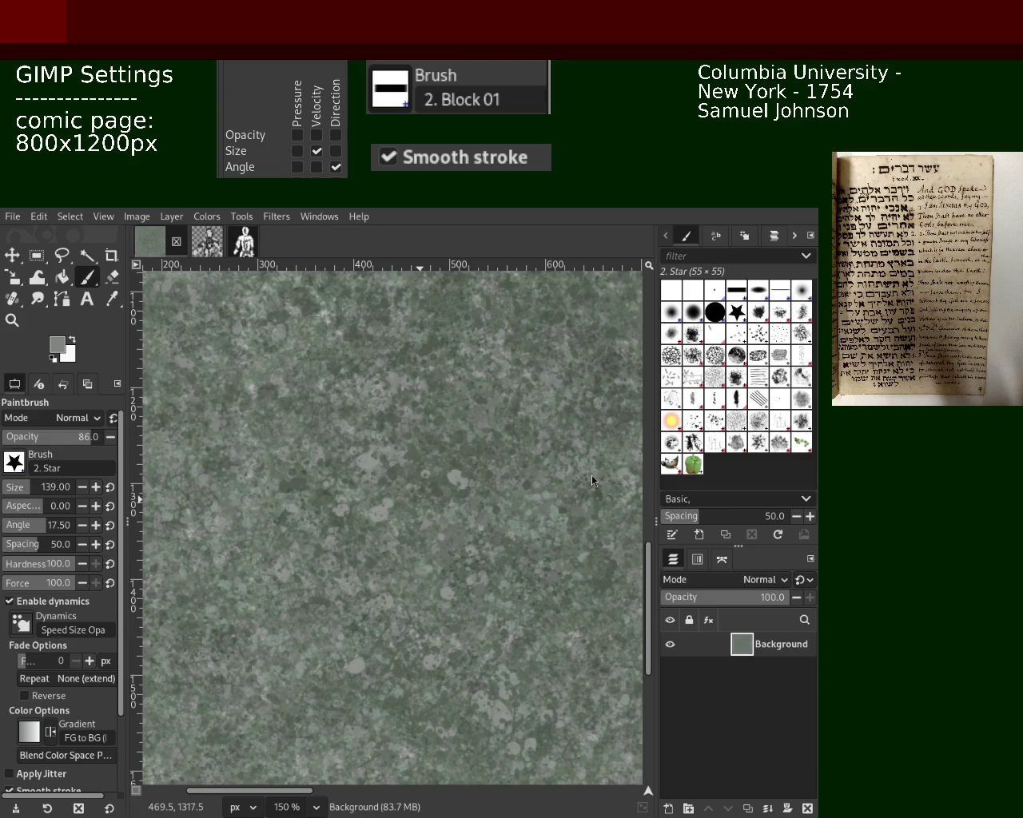
Scroll-zoom the view to 66.7% and select the Healing tool
{"action": "left_click", "coordinate": [12, 321]}
{"action": "scroll", "coordinate": [316, 467], "scroll_direction": "down", "scroll_amount": 3}
{"action": "scroll", "coordinate": [315, 467], "scroll_direction": "up", "scroll_amount": 4}
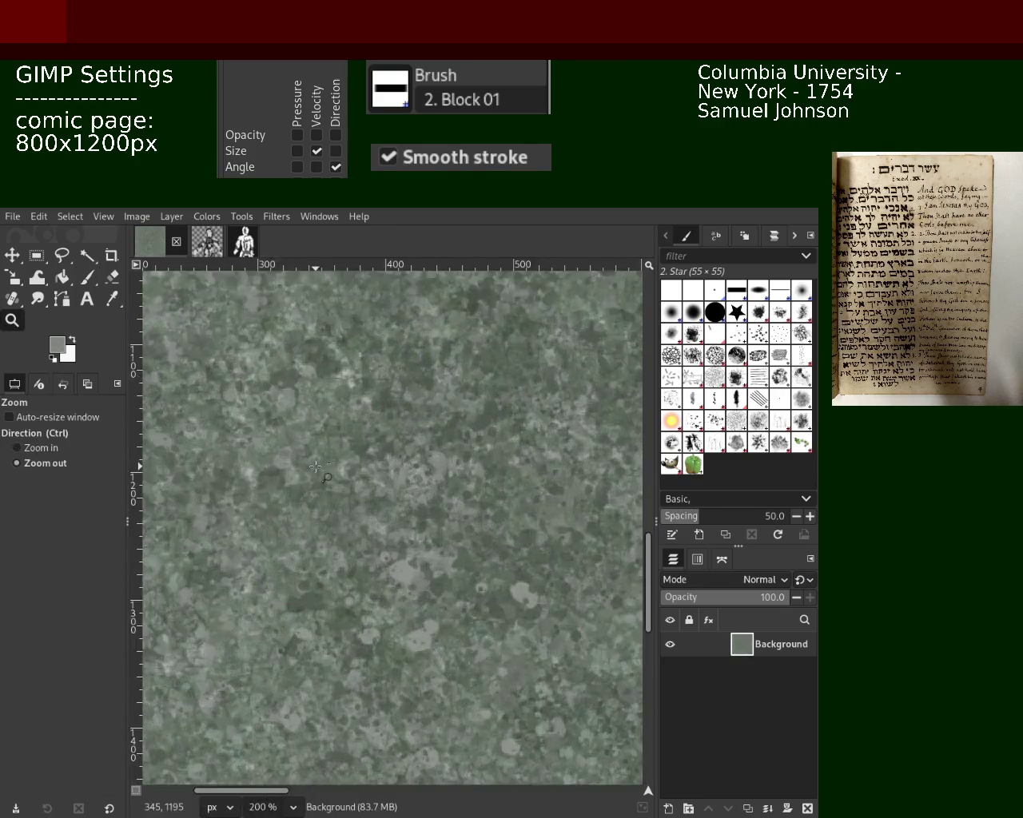
{"action": "scroll", "coordinate": [316, 466], "scroll_direction": "down", "scroll_amount": 3}
{"action": "scroll", "coordinate": [440, 507], "scroll_direction": "up", "scroll_amount": 1}
{"action": "scroll", "coordinate": [439, 508], "scroll_direction": "down", "scroll_amount": 3}
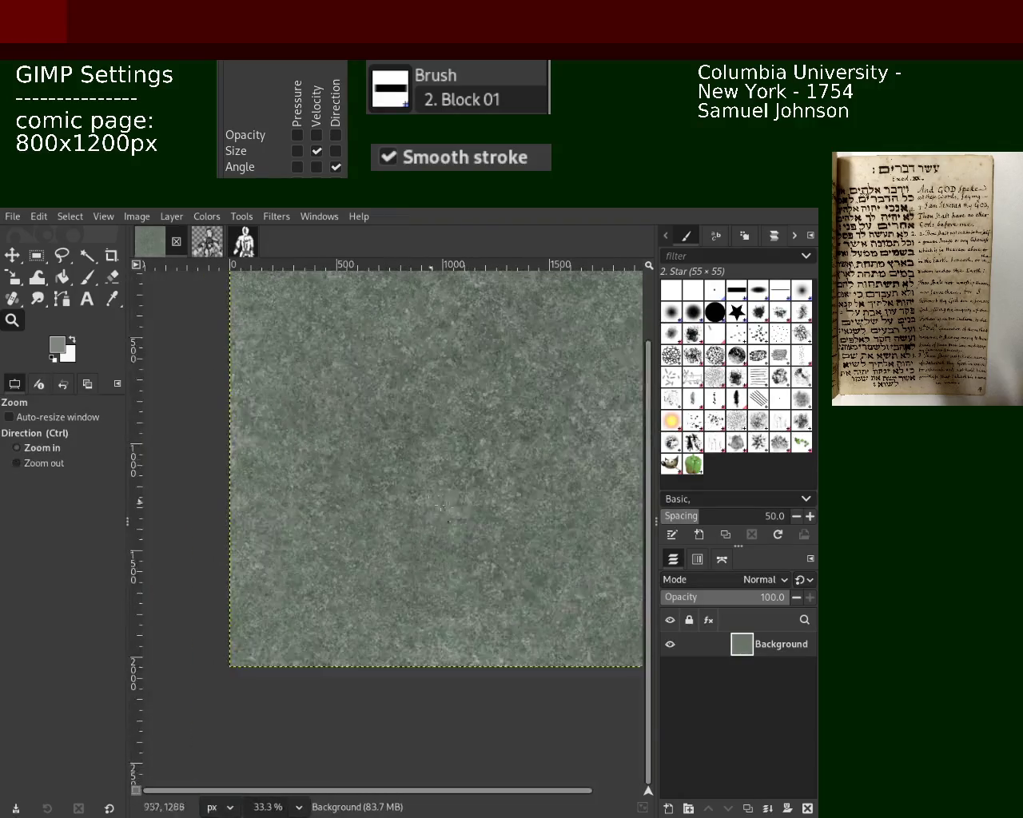
{"action": "scroll", "coordinate": [441, 507], "scroll_direction": "up", "scroll_amount": 2}
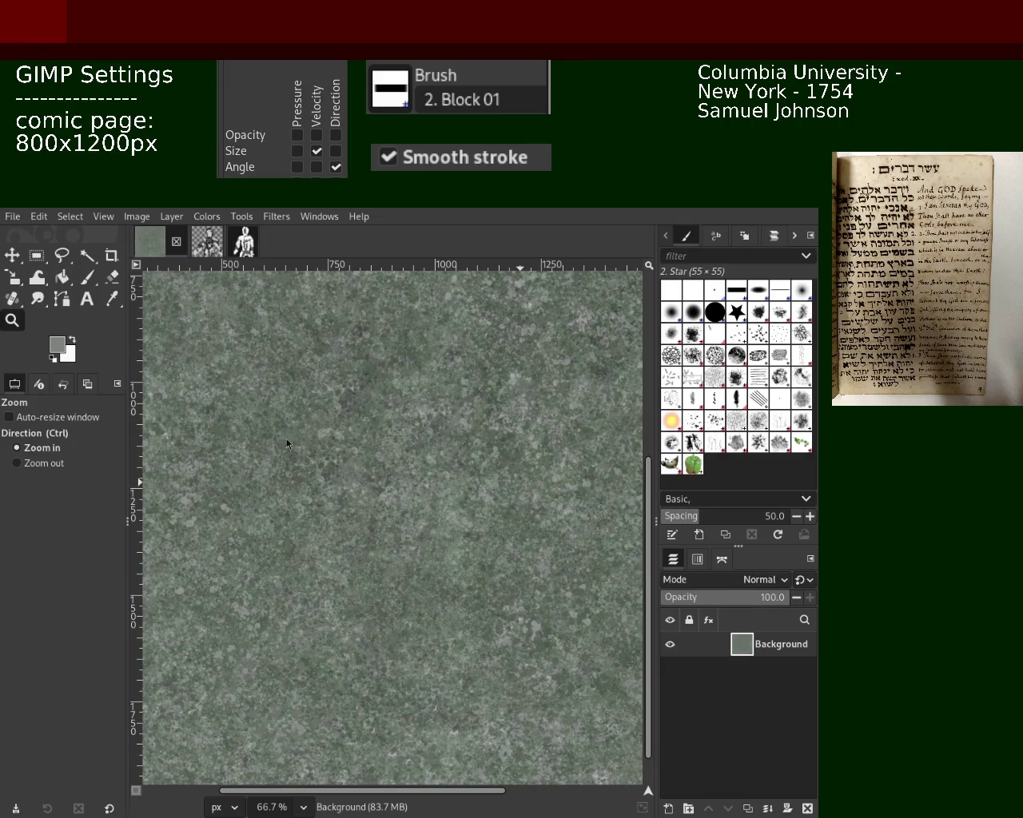
{"action": "left_click", "coordinate": [18, 303]}
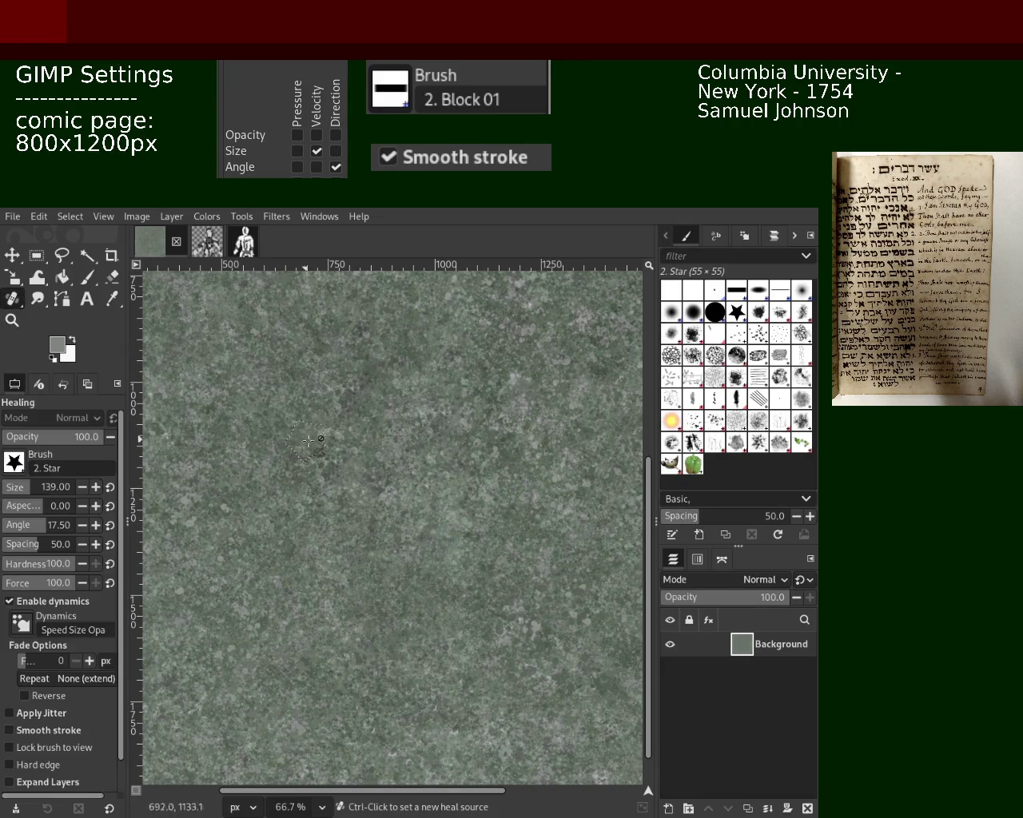
With the Zoom tool, zoom out and back in to recentre the view on the texture
{"action": "left_click", "coordinate": [12, 320]}
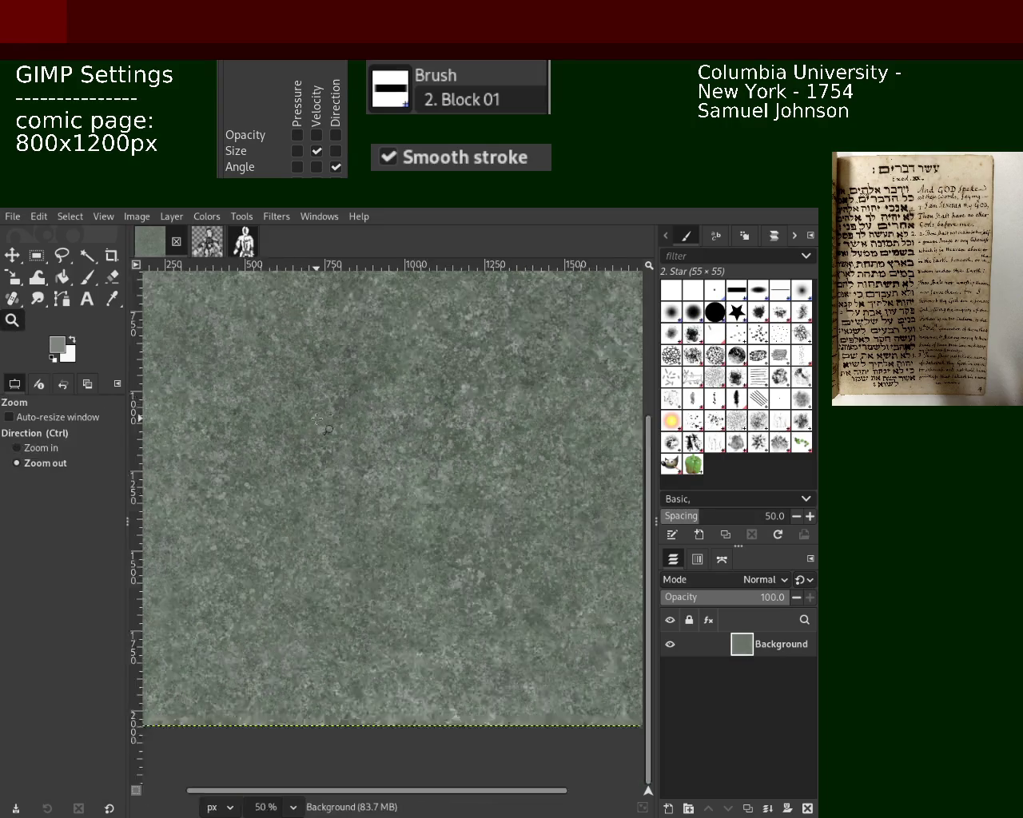
{"action": "left_click", "coordinate": [274, 391], "text": "ctrl"}
{"action": "left_click", "coordinate": [274, 391]}
{"action": "left_click", "coordinate": [274, 391]}
{"action": "left_click", "coordinate": [274, 391]}
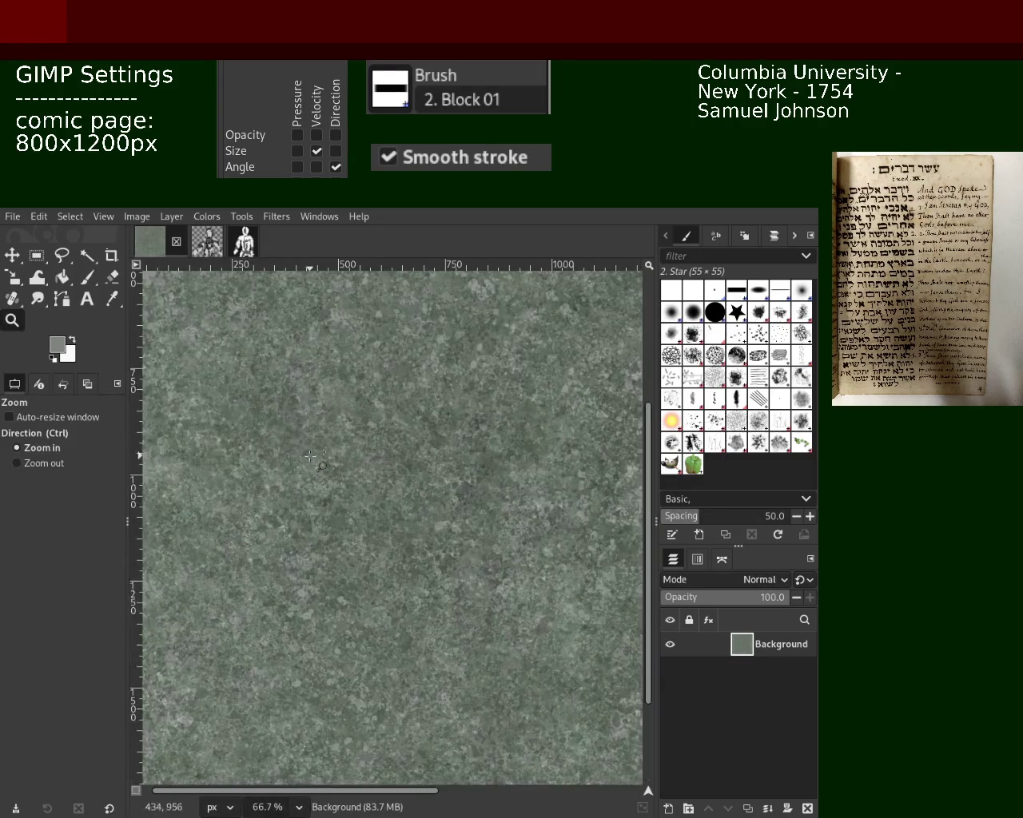
{"action": "left_click", "coordinate": [275, 391], "text": "ctrl"}
{"action": "left_click", "coordinate": [320, 432], "text": "ctrl"}
{"action": "left_click", "coordinate": [332, 431]}
{"action": "left_click", "coordinate": [332, 432]}
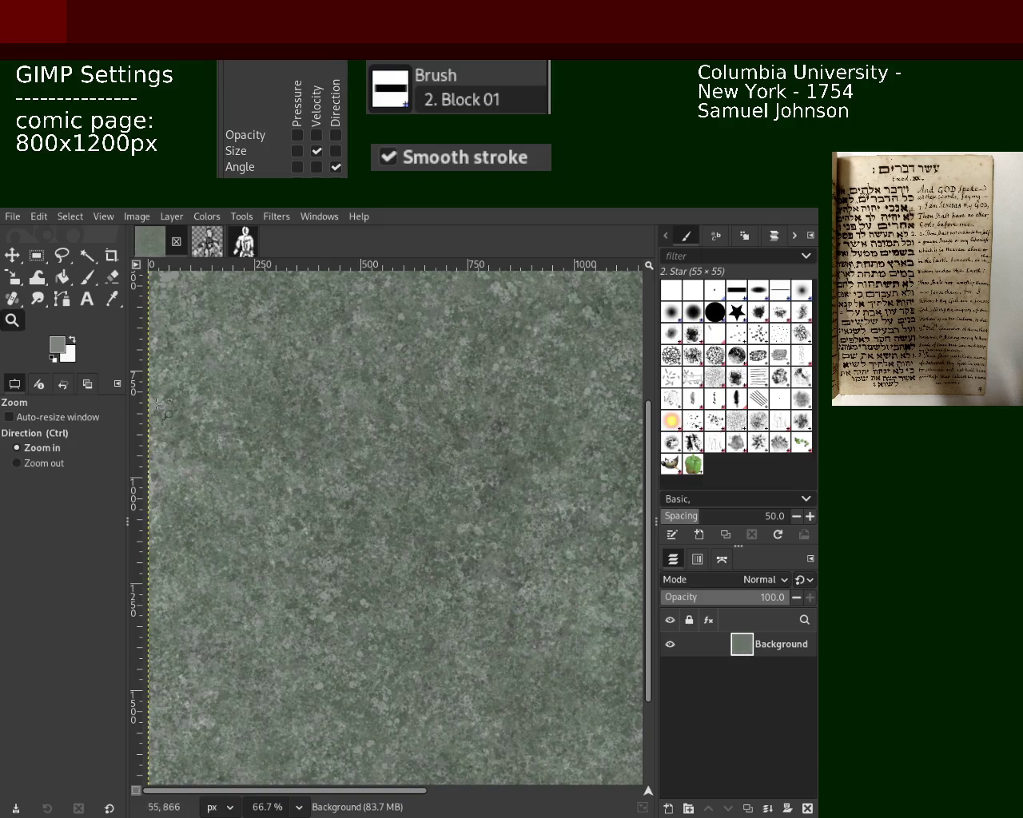
Zoom in on the splatter texture up to 3200%, down to individual pixels
{"action": "left_click", "coordinate": [398, 442], "text": "ctrl"}
{"action": "left_click", "coordinate": [409, 397]}
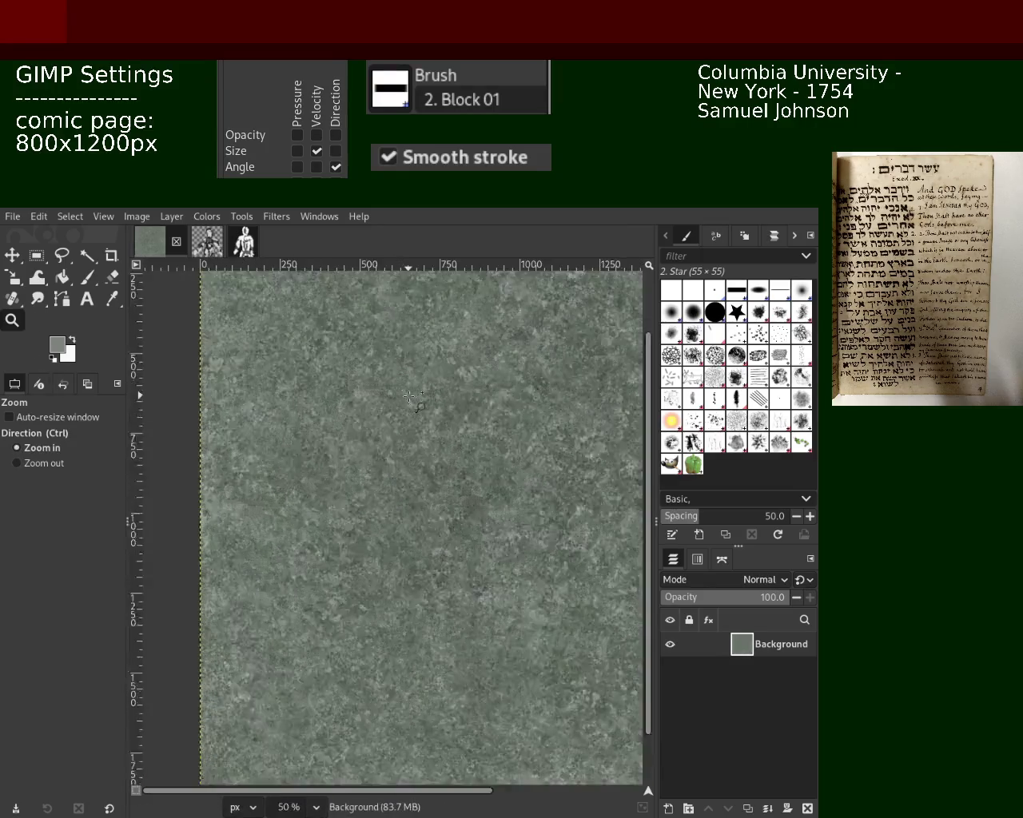
{"action": "double_click", "coordinate": [410, 398]}
{"action": "left_click", "coordinate": [399, 407], "text": "ctrl"}
{"action": "left_click", "coordinate": [396, 412], "text": "ctrl"}
{"action": "left_click", "coordinate": [395, 414]}
{"action": "double_click", "coordinate": [392, 420]}
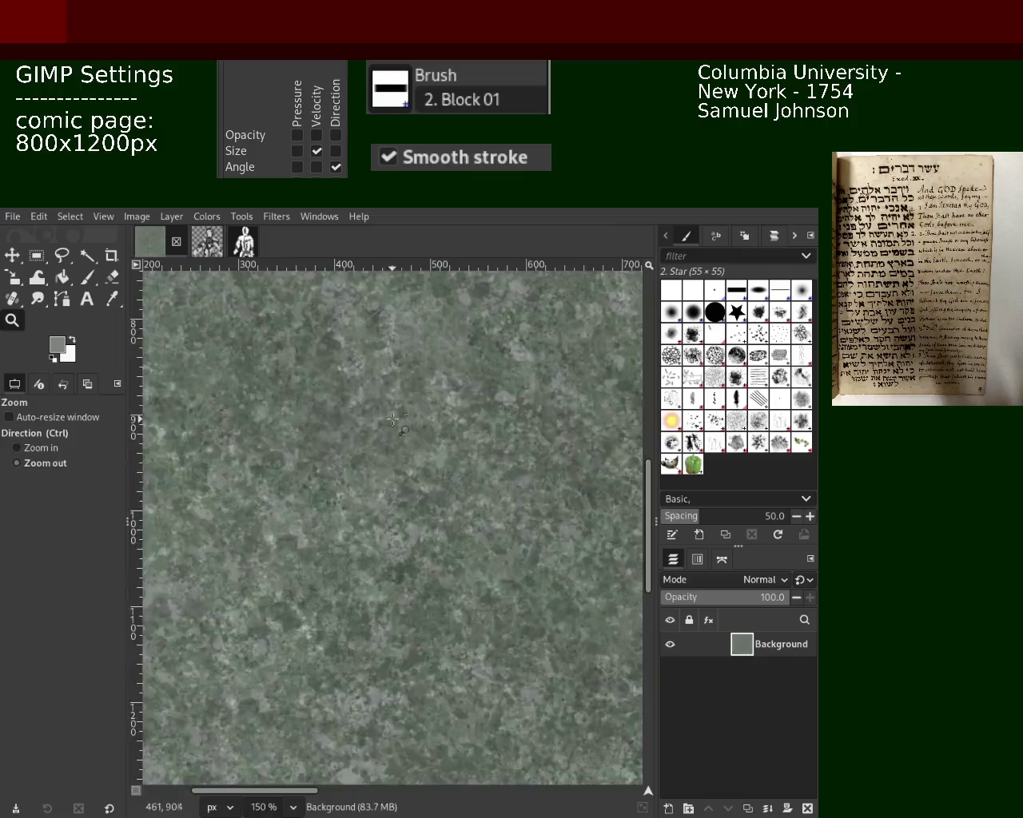
{"action": "left_click", "coordinate": [392, 419]}
{"action": "left_click", "coordinate": [354, 496], "text": "ctrl"}
{"action": "left_click", "coordinate": [347, 487], "text": "ctrl"}
{"action": "left_click", "coordinate": [347, 486], "text": "ctrl"}
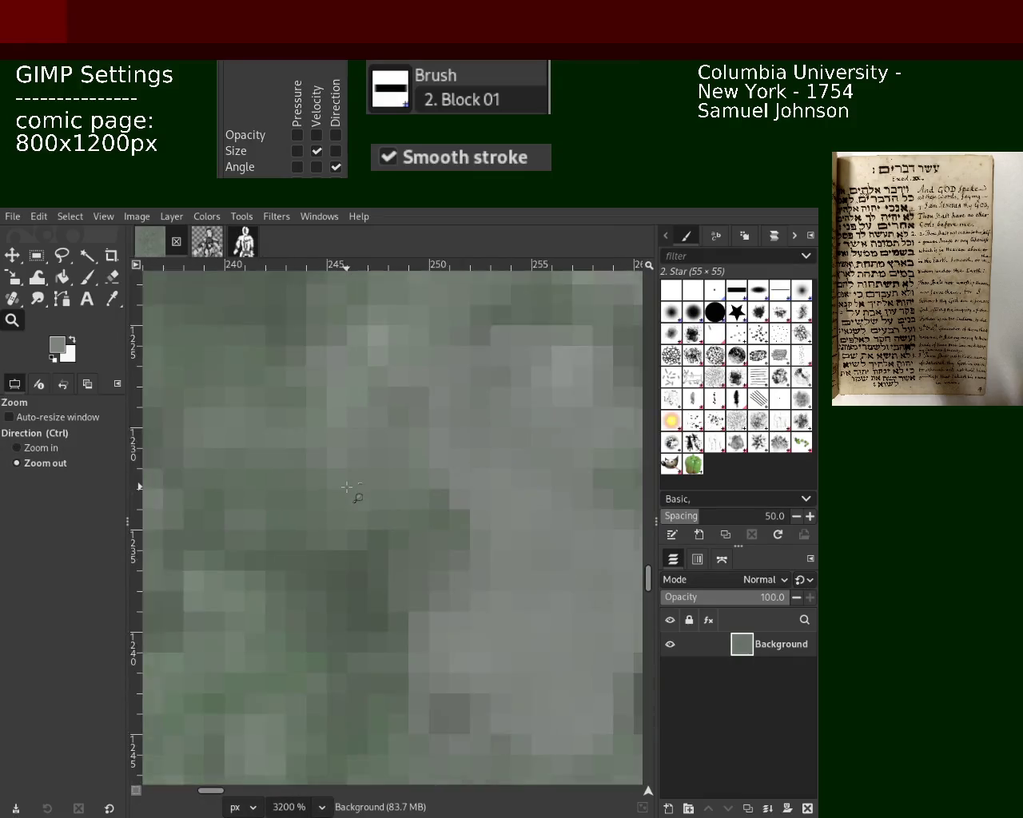
Zoom back out to 33.3% so the whole page shows, then slightly in on the texture
{"action": "left_click", "coordinate": [347, 487]}
{"action": "left_click", "coordinate": [347, 487]}
{"action": "left_click", "coordinate": [347, 487]}
{"action": "left_click", "coordinate": [346, 486]}
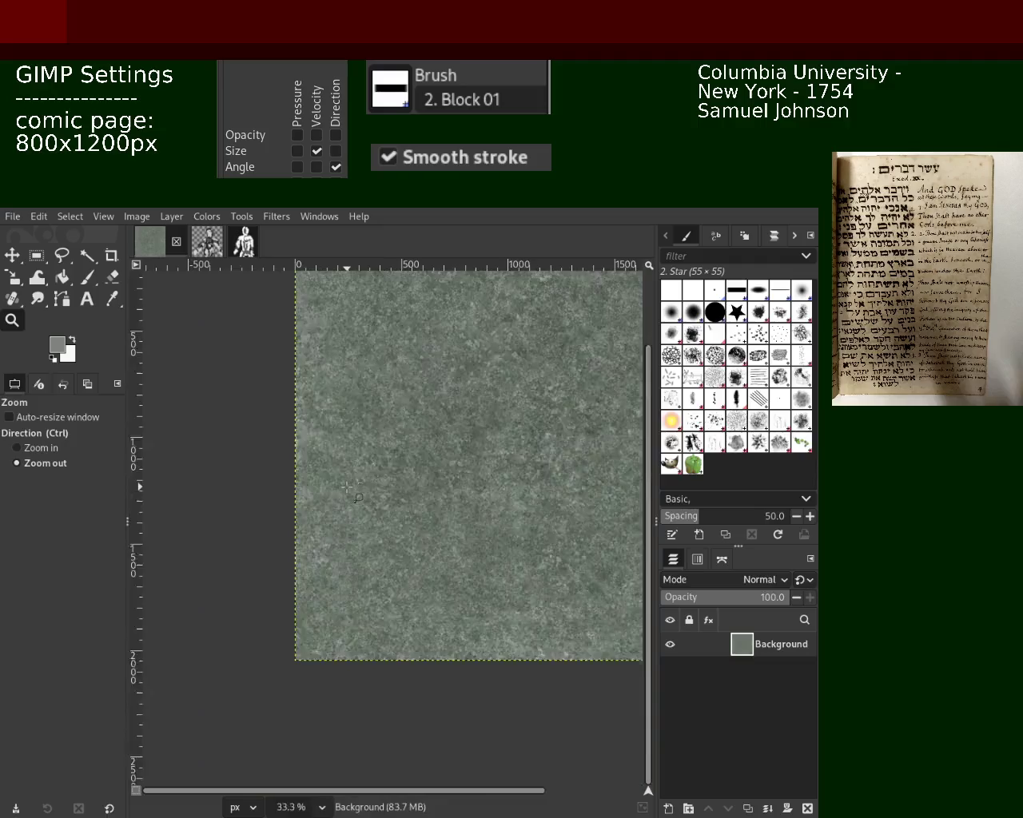
{"action": "left_click", "coordinate": [492, 478]}
{"action": "left_click", "coordinate": [492, 478], "text": "ctrl"}
{"action": "left_click", "coordinate": [413, 483]}
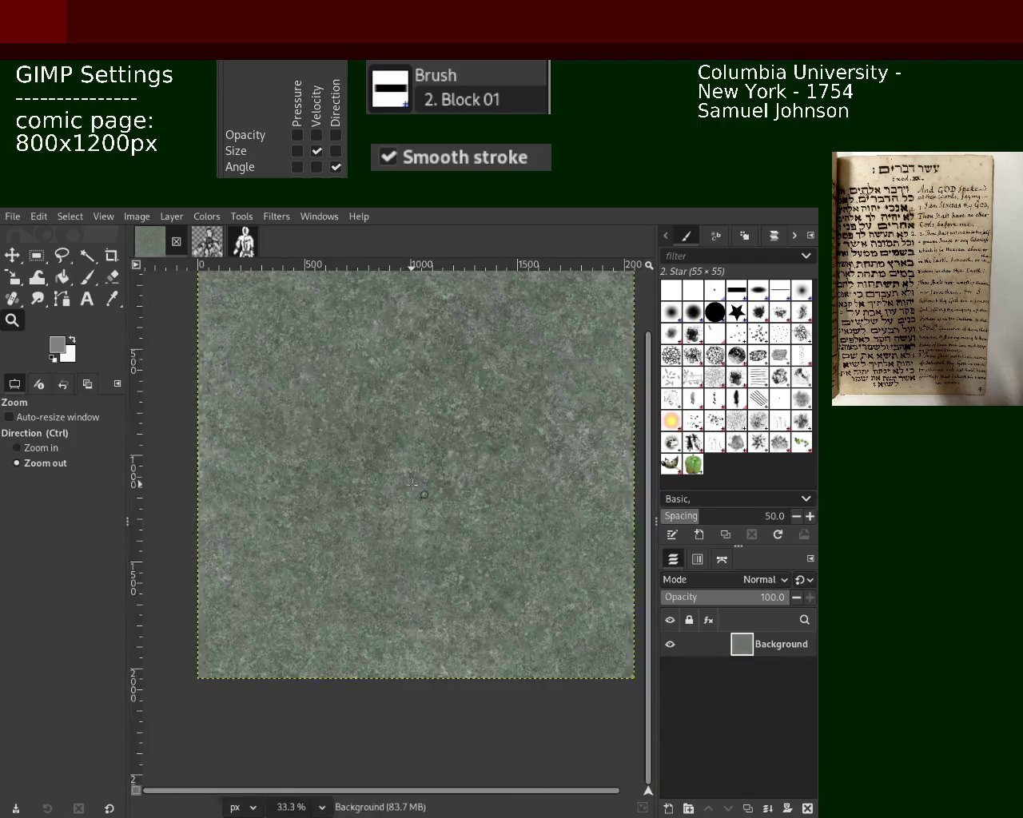
{"action": "left_click", "coordinate": [412, 483]}
{"action": "left_click", "coordinate": [412, 483]}
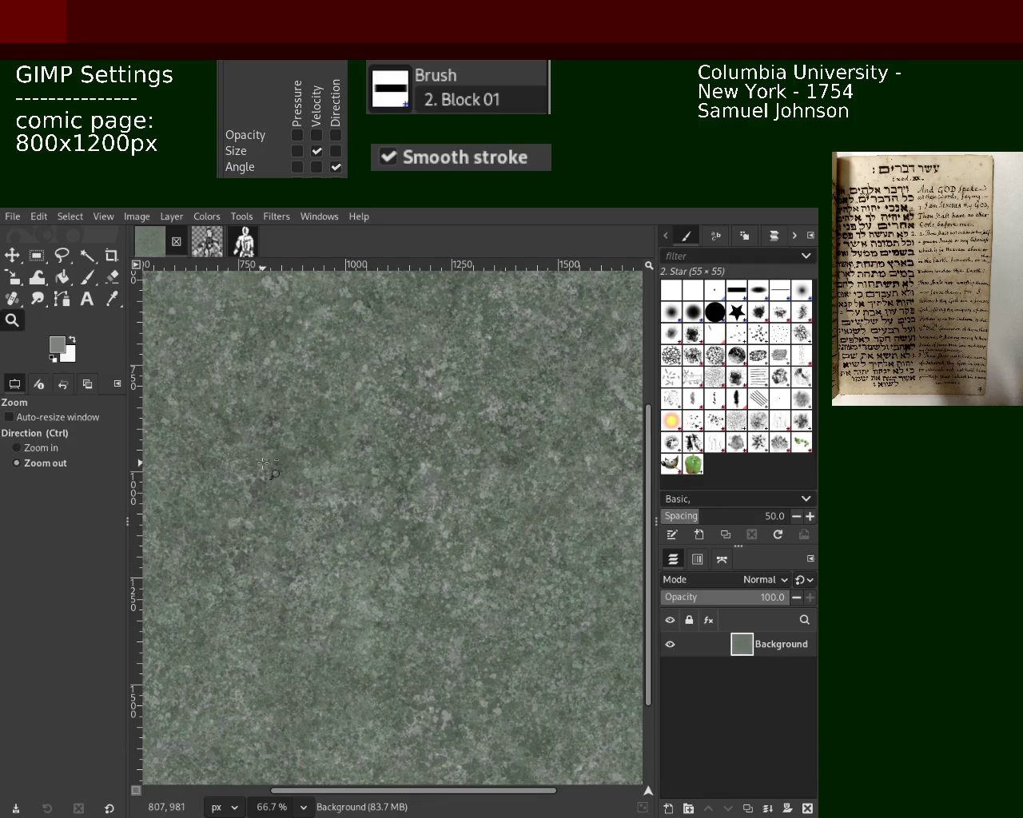
Scroll-zoom out and back in to 150% on the textured green-gray page
{"action": "scroll", "coordinate": [272, 457], "scroll_direction": "down", "scroll_amount": 4}
{"action": "scroll", "coordinate": [272, 457], "scroll_direction": "up", "scroll_amount": 1}
{"action": "scroll", "coordinate": [288, 479], "scroll_direction": "up", "scroll_amount": 3}
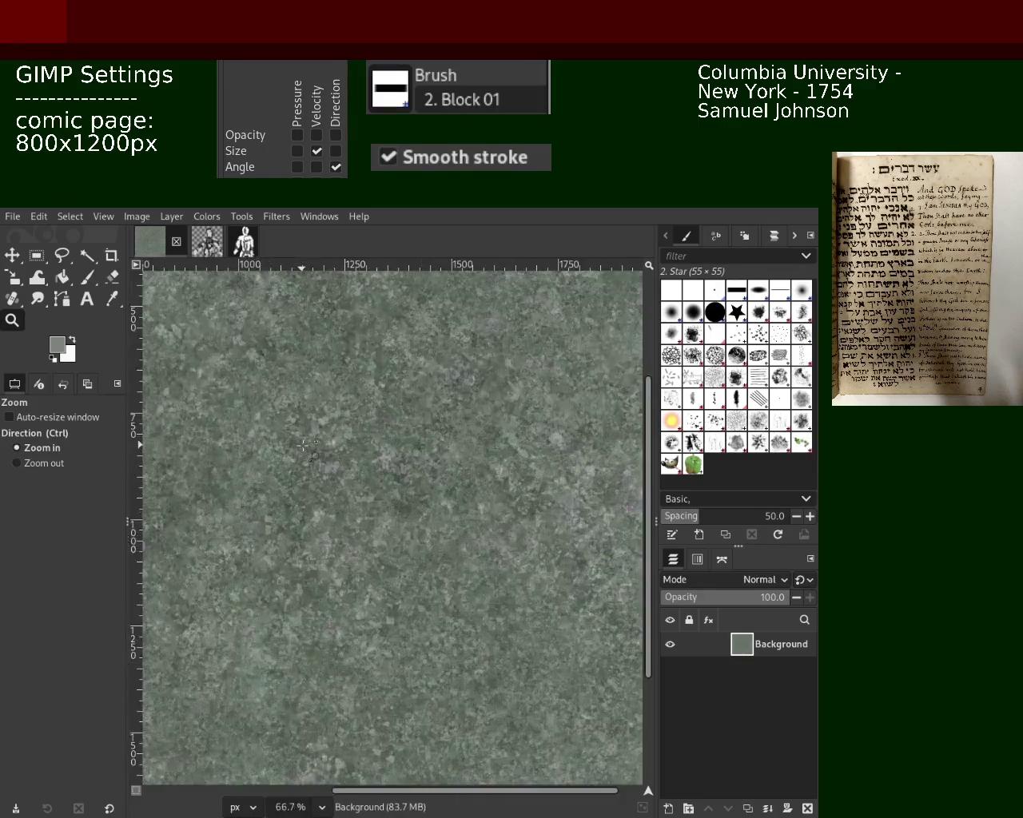
{"action": "scroll", "coordinate": [304, 511], "scroll_direction": "up", "scroll_amount": 1}
{"action": "left_click", "coordinate": [310, 522], "text": "ctrl"}
{"action": "scroll", "coordinate": [310, 522], "scroll_direction": "down", "scroll_amount": 1}
{"action": "scroll", "coordinate": [335, 504], "scroll_direction": "up", "scroll_amount": 2}
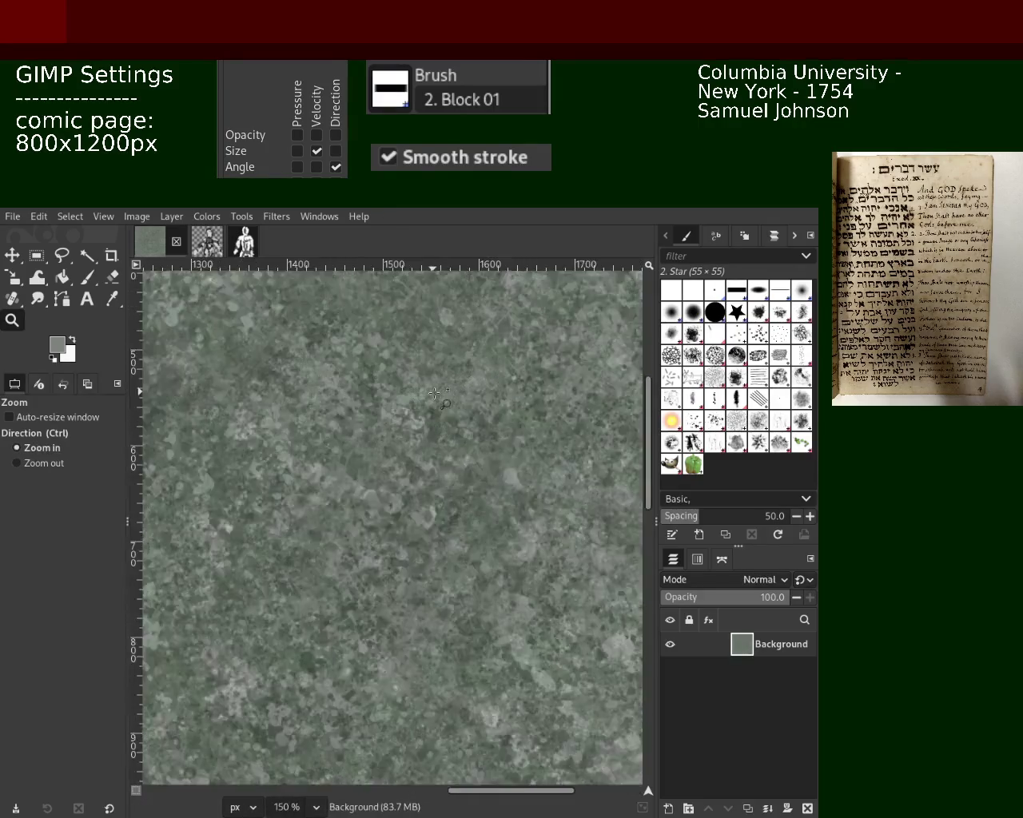
{"action": "scroll", "coordinate": [360, 487], "scroll_direction": "up", "scroll_amount": 2}
{"action": "scroll", "coordinate": [375, 480], "scroll_direction": "down", "scroll_amount": 2}
{"action": "scroll", "coordinate": [375, 480], "scroll_direction": "down", "scroll_amount": 2}
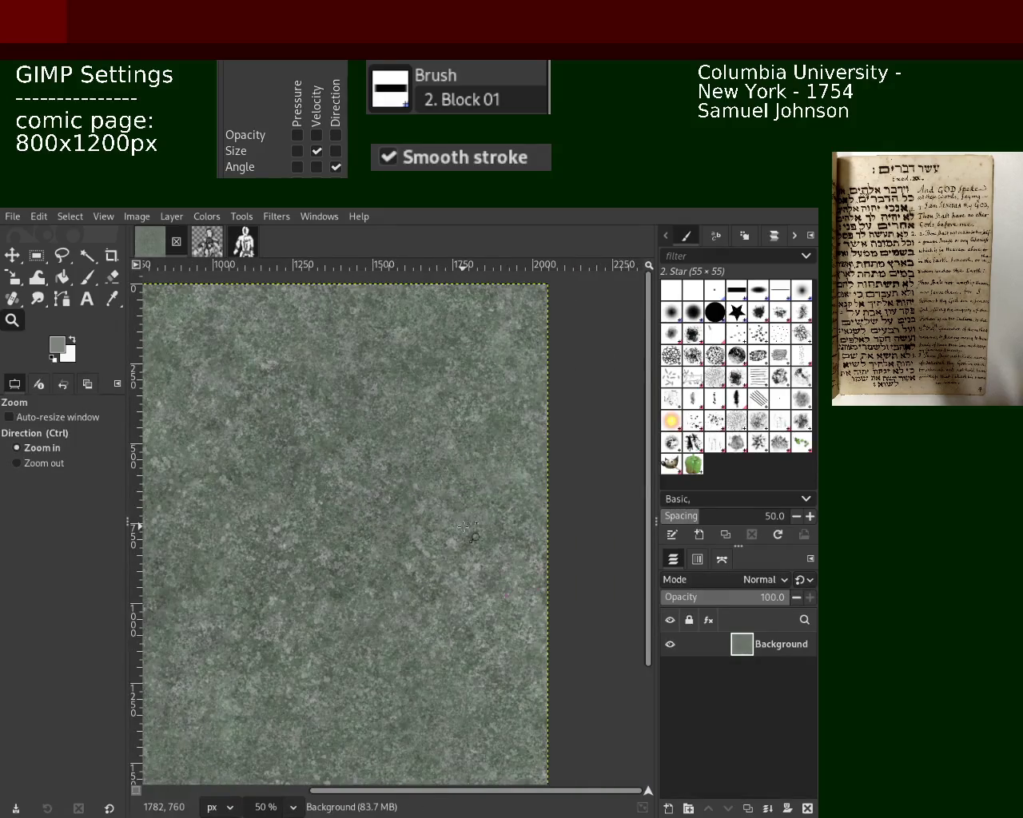
{"action": "scroll", "coordinate": [462, 528], "scroll_direction": "up", "scroll_amount": 1}
{"action": "scroll", "coordinate": [462, 527], "scroll_direction": "up", "scroll_amount": 2}
{"action": "scroll", "coordinate": [462, 527], "scroll_direction": "down", "scroll_amount": 2}
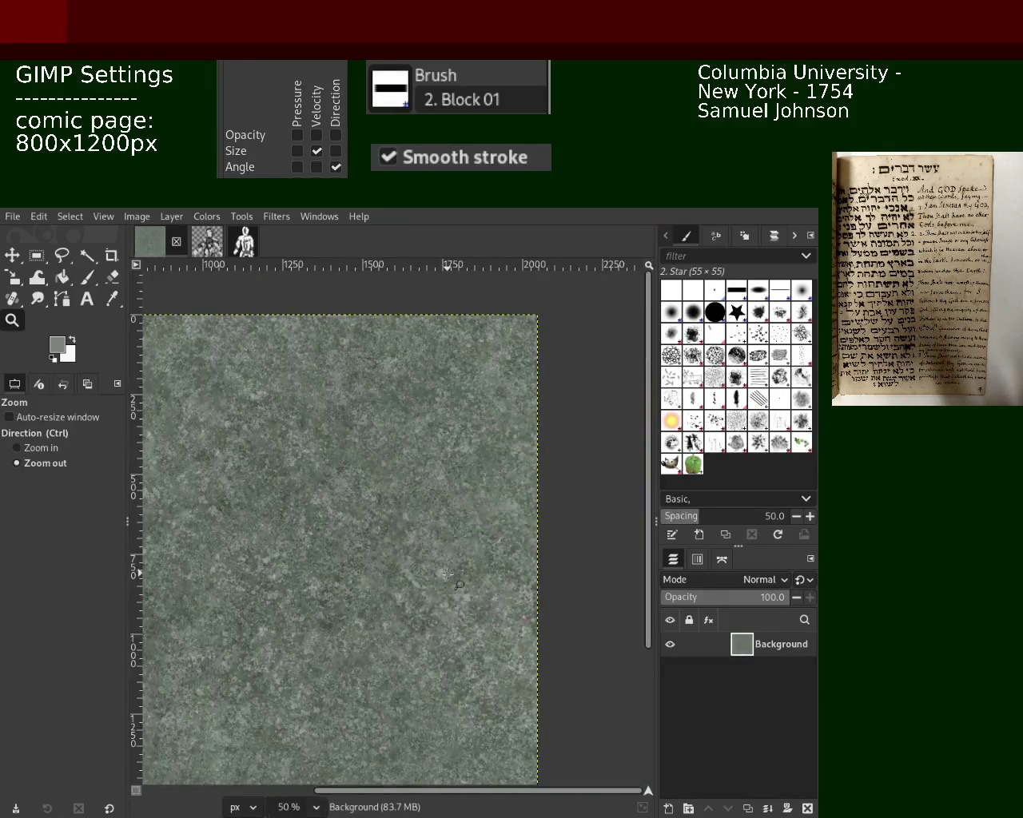
{"action": "scroll", "coordinate": [496, 487], "scroll_direction": "up", "scroll_amount": 1}
{"action": "scroll", "coordinate": [524, 446], "scroll_direction": "up", "scroll_amount": 1}
{"action": "scroll", "coordinate": [343, 399], "scroll_direction": "down", "scroll_amount": 2}
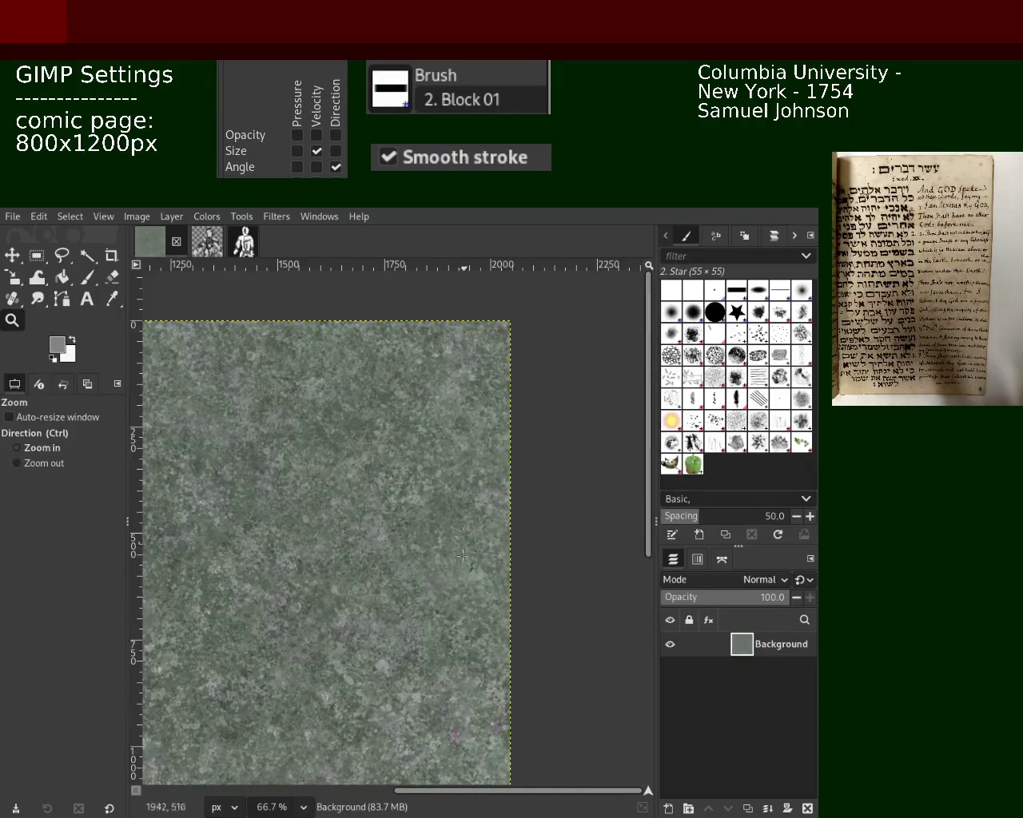
{"action": "scroll", "coordinate": [184, 360], "scroll_direction": "up", "scroll_amount": 1}
{"action": "scroll", "coordinate": [166, 355], "scroll_direction": "up", "scroll_amount": 1}
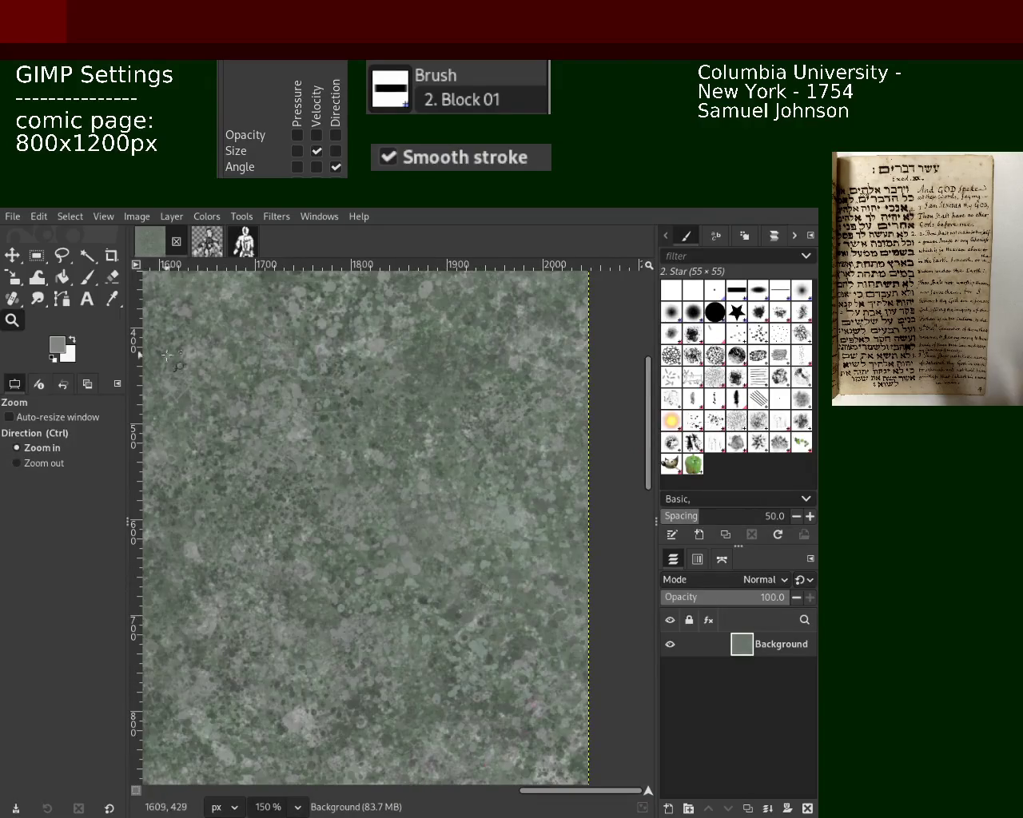
Switch the Paintbrush to Splats 01 and sample two canvas greens, ending on a darker one
{"action": "left_click", "coordinate": [88, 278]}
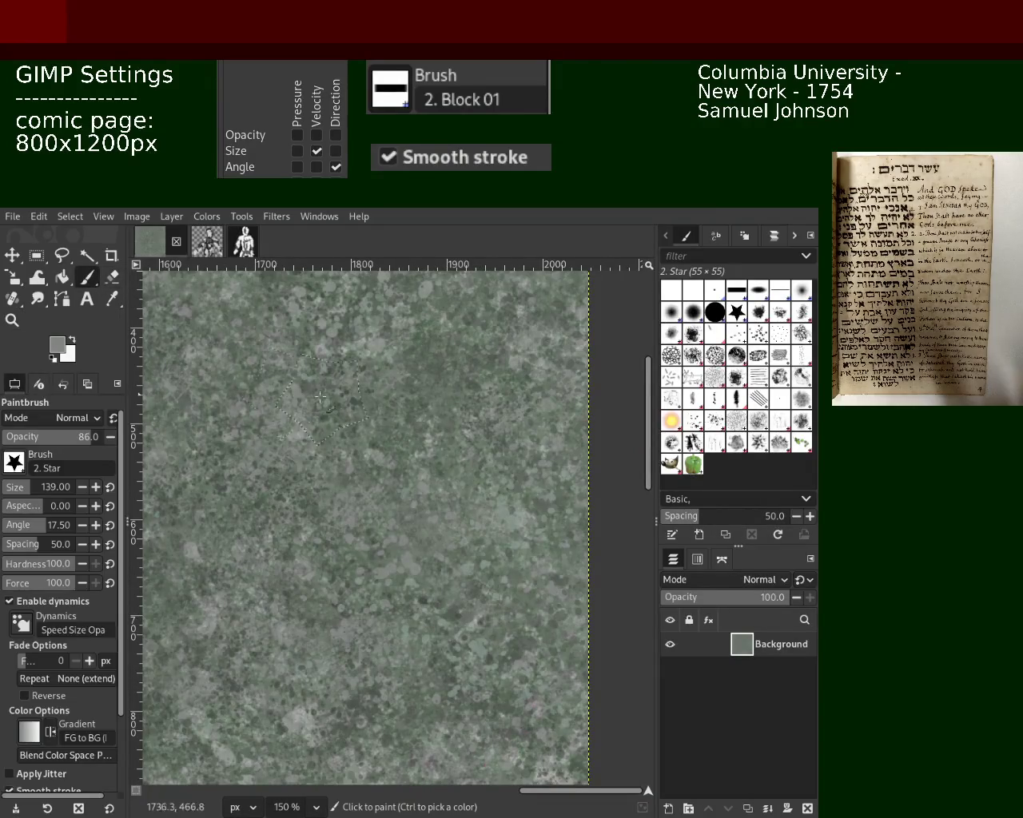
{"action": "left_click", "coordinate": [693, 420]}
{"action": "key", "text": "ctrl"}
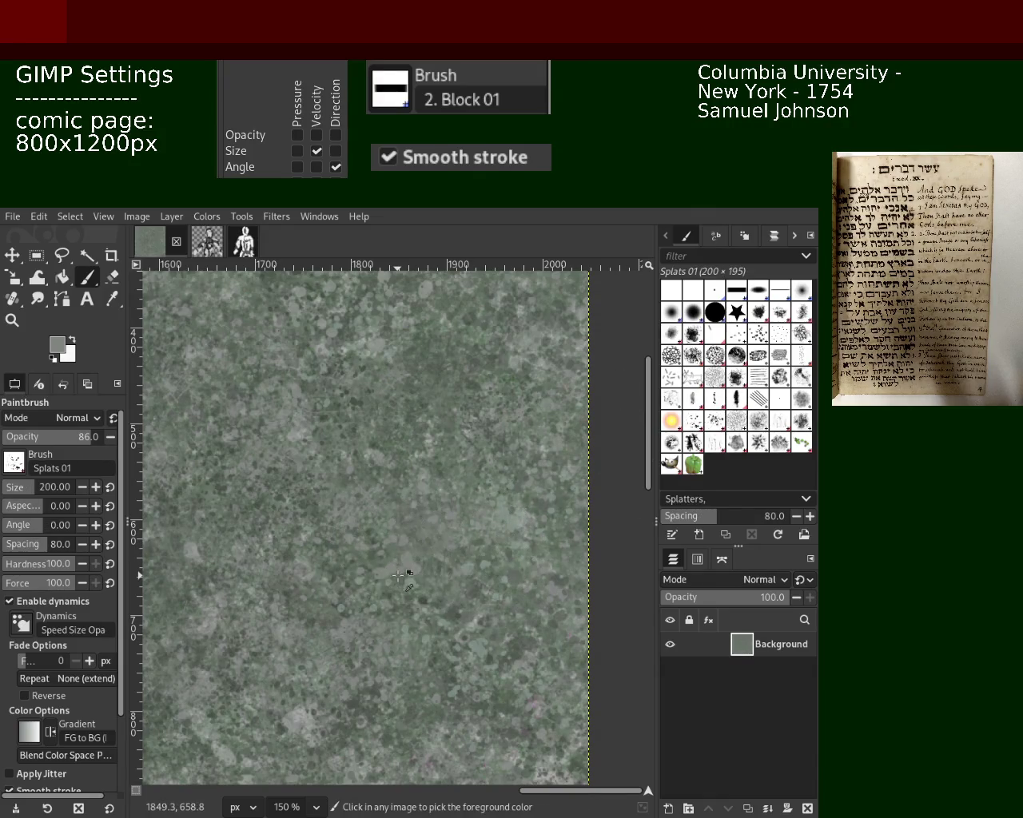
{"action": "left_click", "coordinate": [416, 581], "text": "ctrl"}
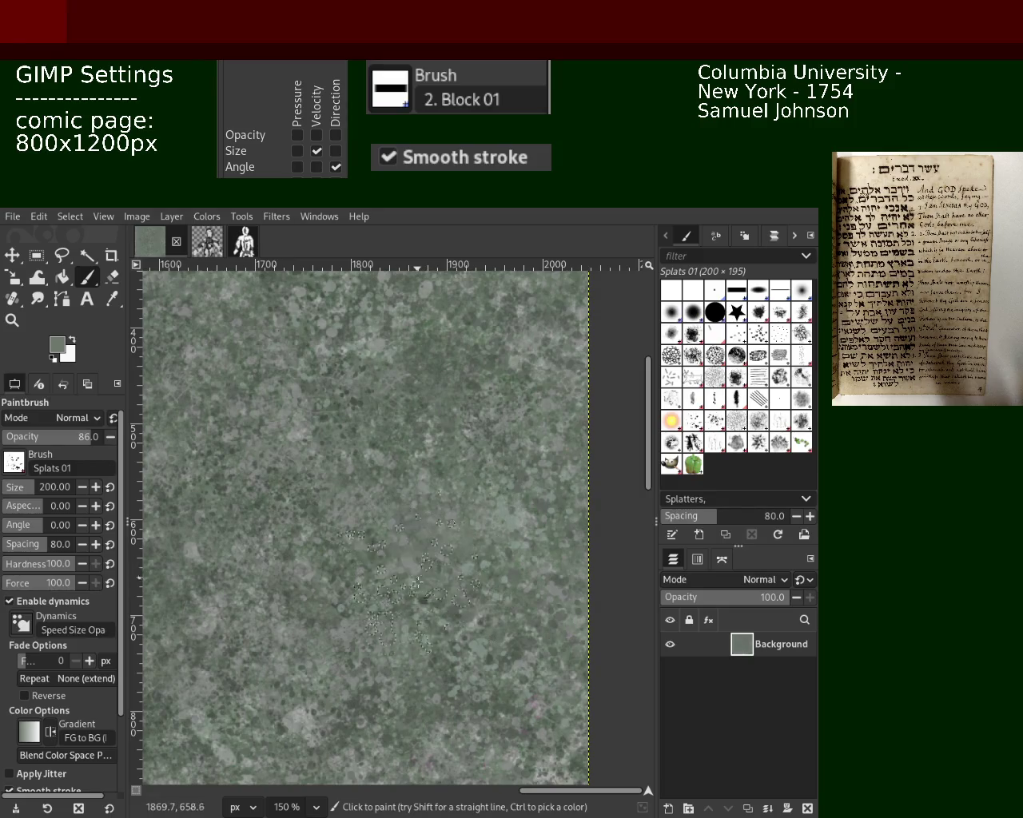
{"action": "key", "text": "ctrl"}
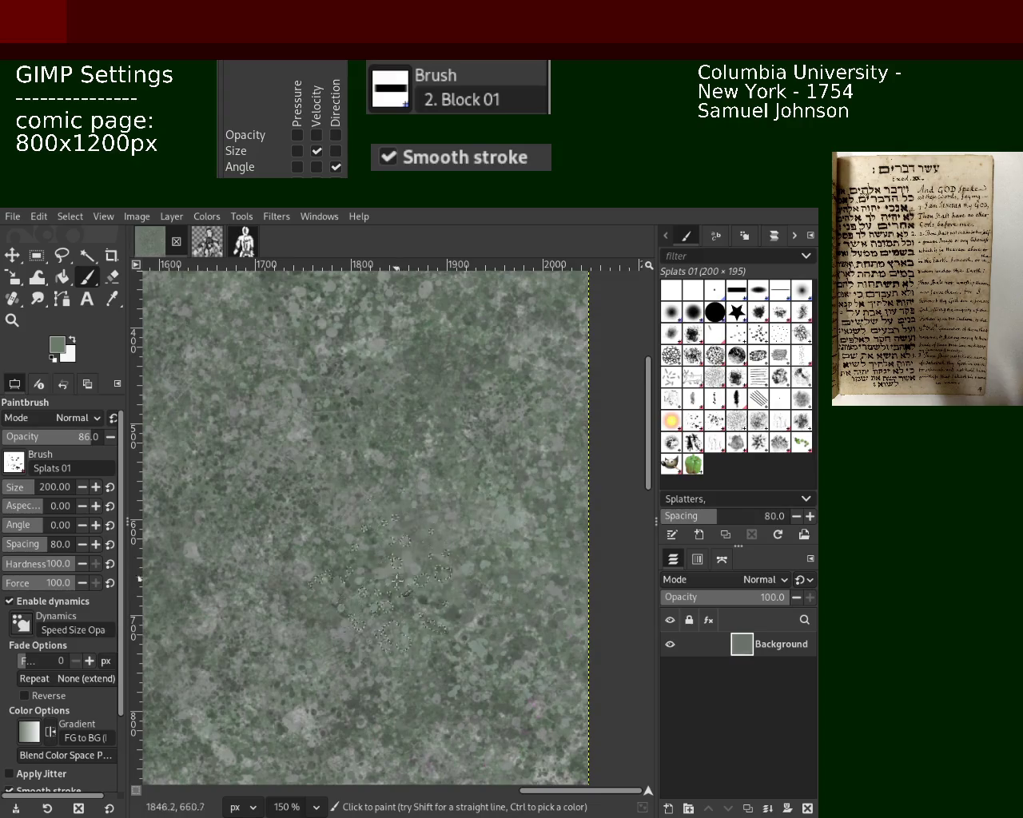
{"action": "key", "text": "ctrl"}
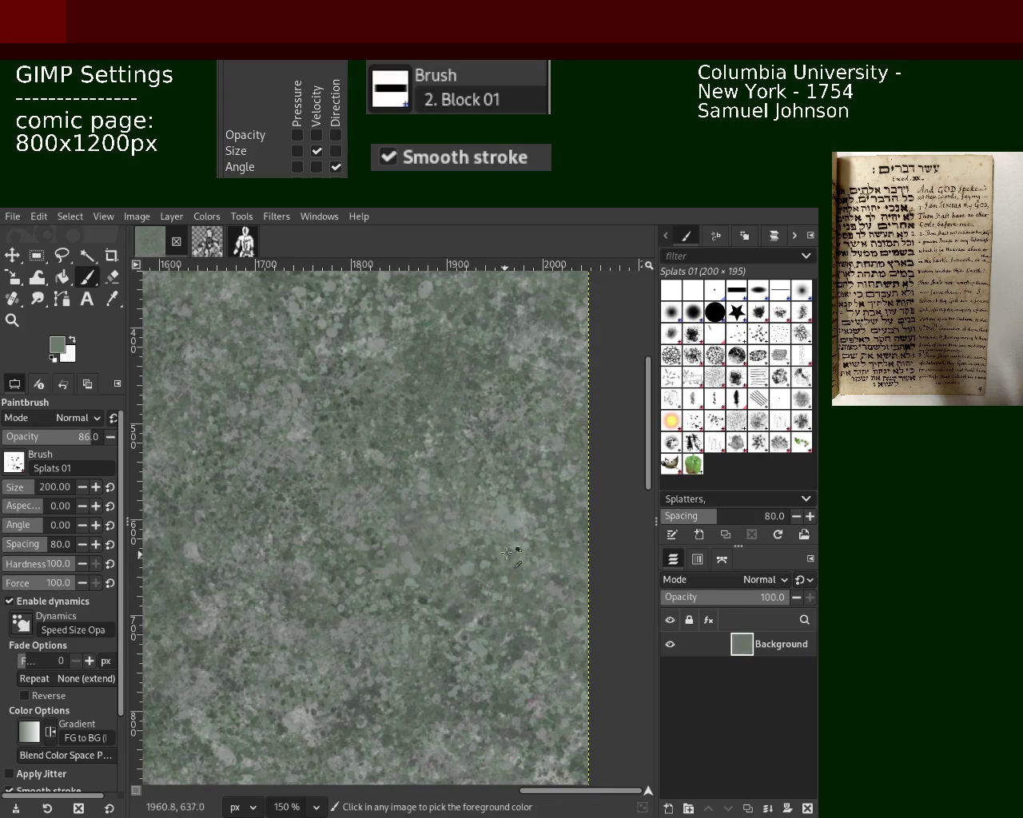
{"action": "left_click", "coordinate": [523, 548], "text": "ctrl"}
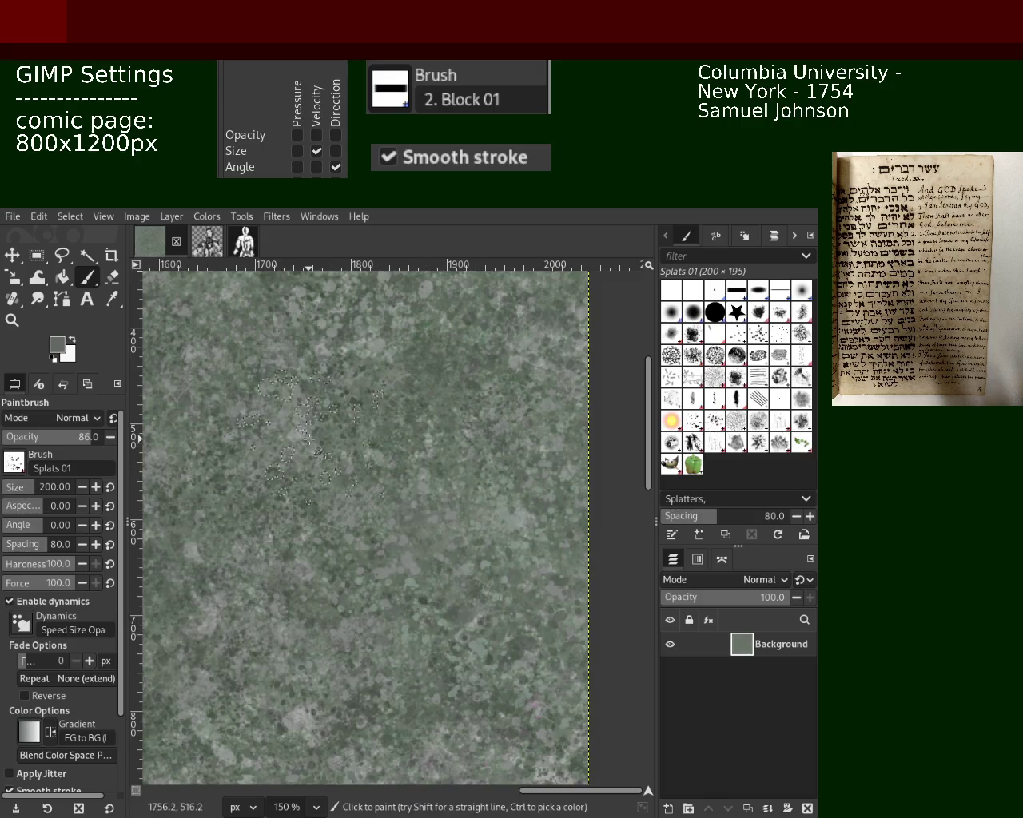
Zoom out to the whole splattered page, zoom back in on its top-left, then reselect the Paintbrush
{"action": "left_click", "coordinate": [12, 319]}
{"action": "left_click", "coordinate": [290, 334], "text": "ctrl"}
{"action": "left_click", "coordinate": [289, 334], "text": "ctrl"}
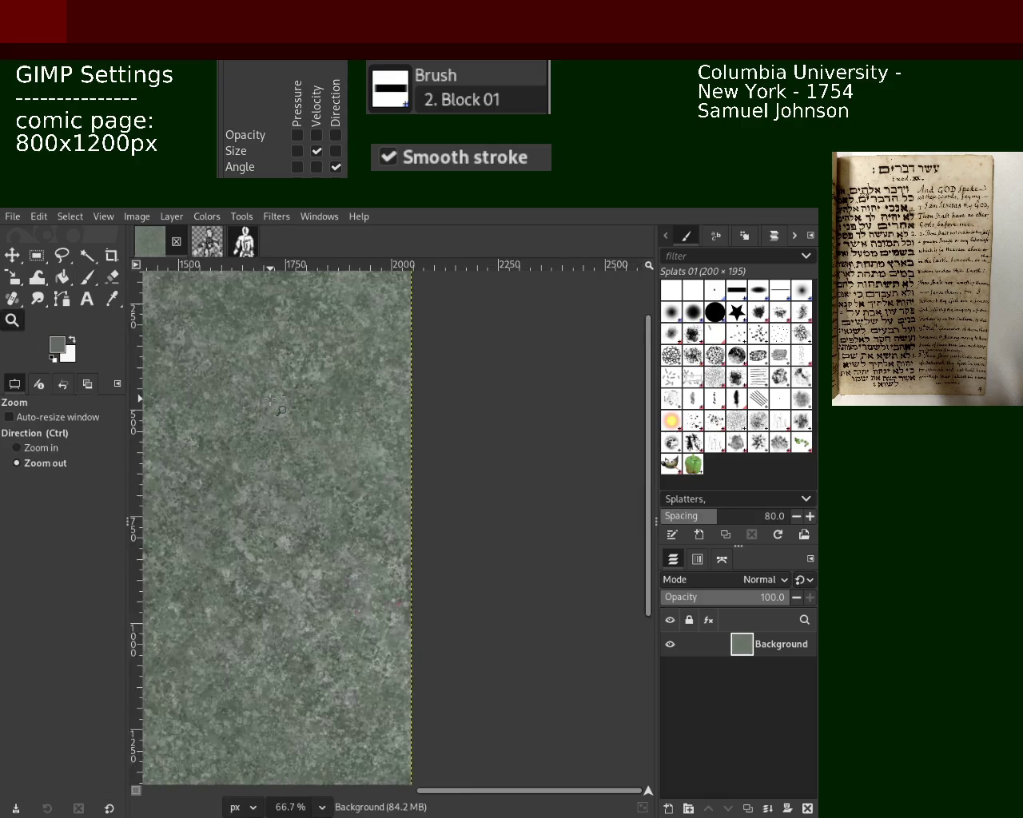
{"action": "left_click", "coordinate": [290, 334], "text": "ctrl"}
{"action": "left_click", "coordinate": [289, 334], "text": "ctrl"}
{"action": "left_click", "coordinate": [289, 334]}
{"action": "left_click", "coordinate": [291, 336]}
{"action": "left_click", "coordinate": [296, 338]}
{"action": "left_click", "coordinate": [344, 352], "text": "ctrl"}
{"action": "left_click", "coordinate": [376, 359], "text": "ctrl"}
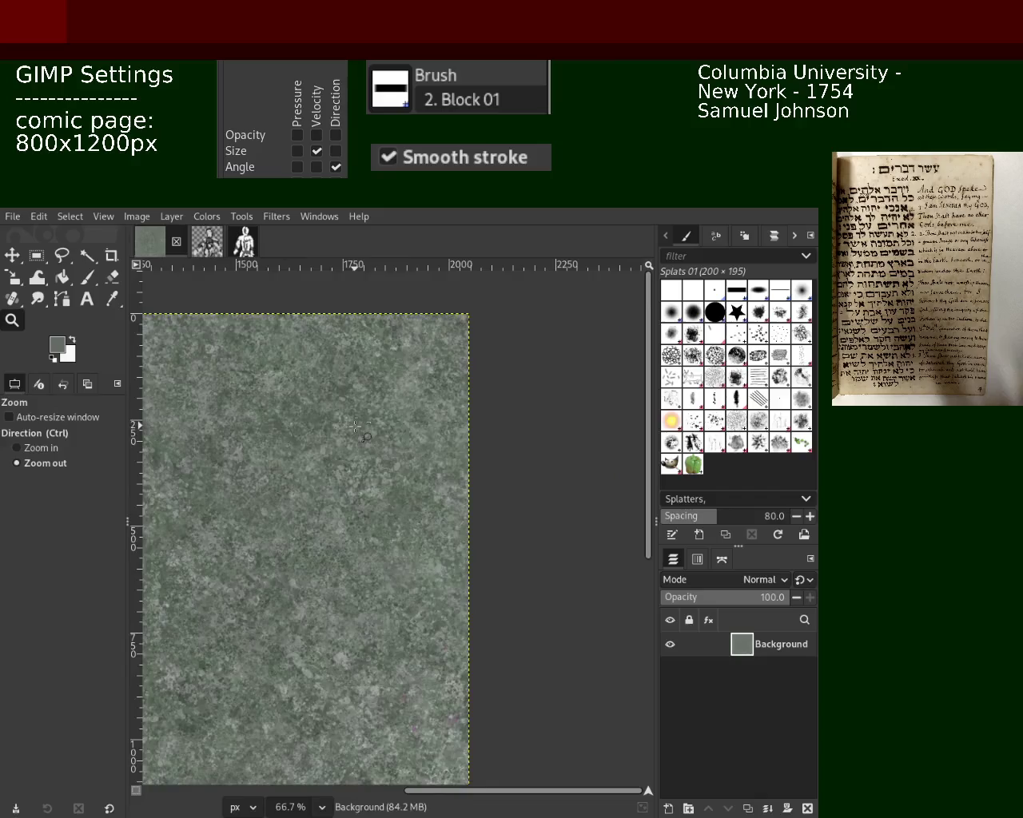
{"action": "left_click", "coordinate": [386, 364], "text": "ctrl"}
{"action": "left_click", "coordinate": [387, 365]}
{"action": "left_click", "coordinate": [387, 365]}
{"action": "left_click", "coordinate": [387, 365]}
{"action": "left_click", "coordinate": [387, 365]}
{"action": "left_click", "coordinate": [389, 394], "text": "ctrl"}
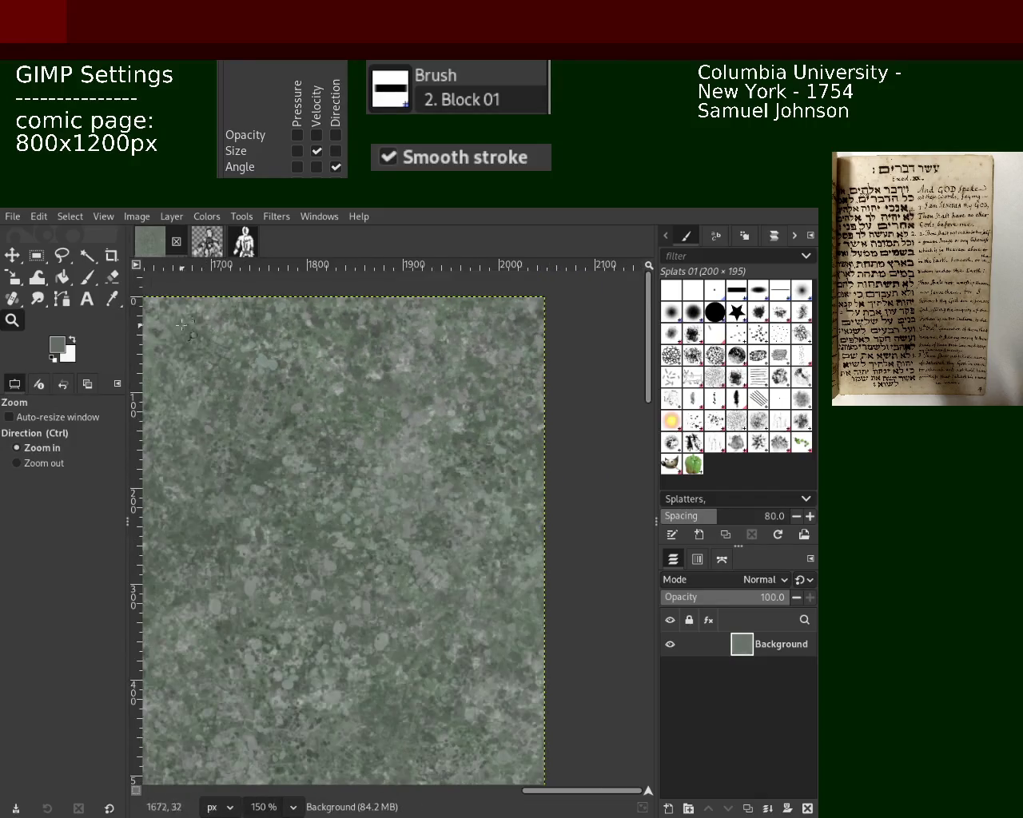
{"action": "left_click", "coordinate": [87, 277]}
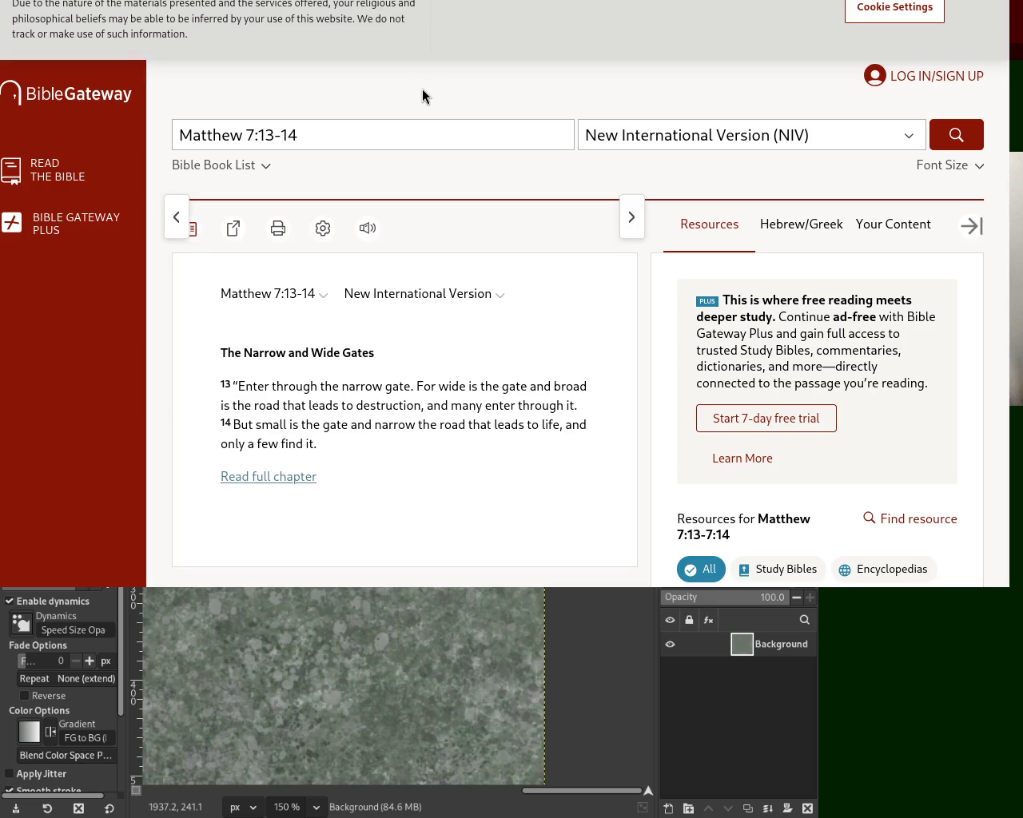
Move the Bible Gateway window to uncover more of the GIMP canvas
{"action": "left_click_drag", "start_coordinate": [449, 71], "coordinate": [510, 110]}
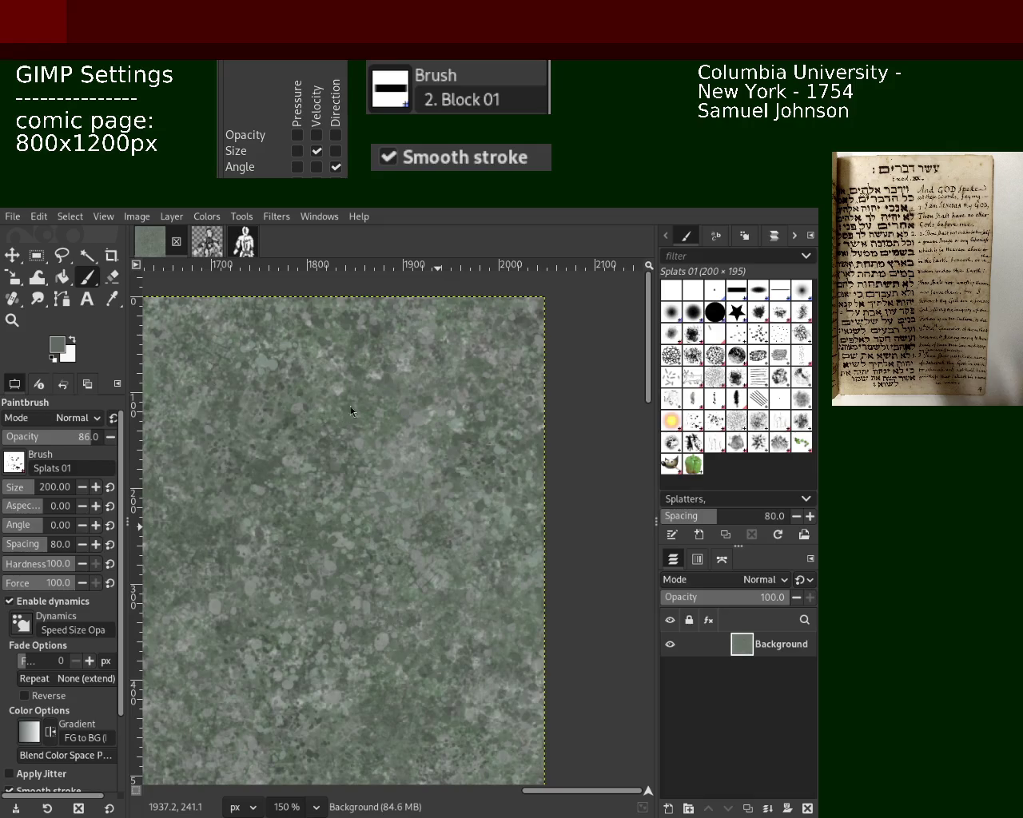
Zoom out to see more of the page, then back in with the 1 and 2 zoom keys
{"action": "key", "text": "z"}
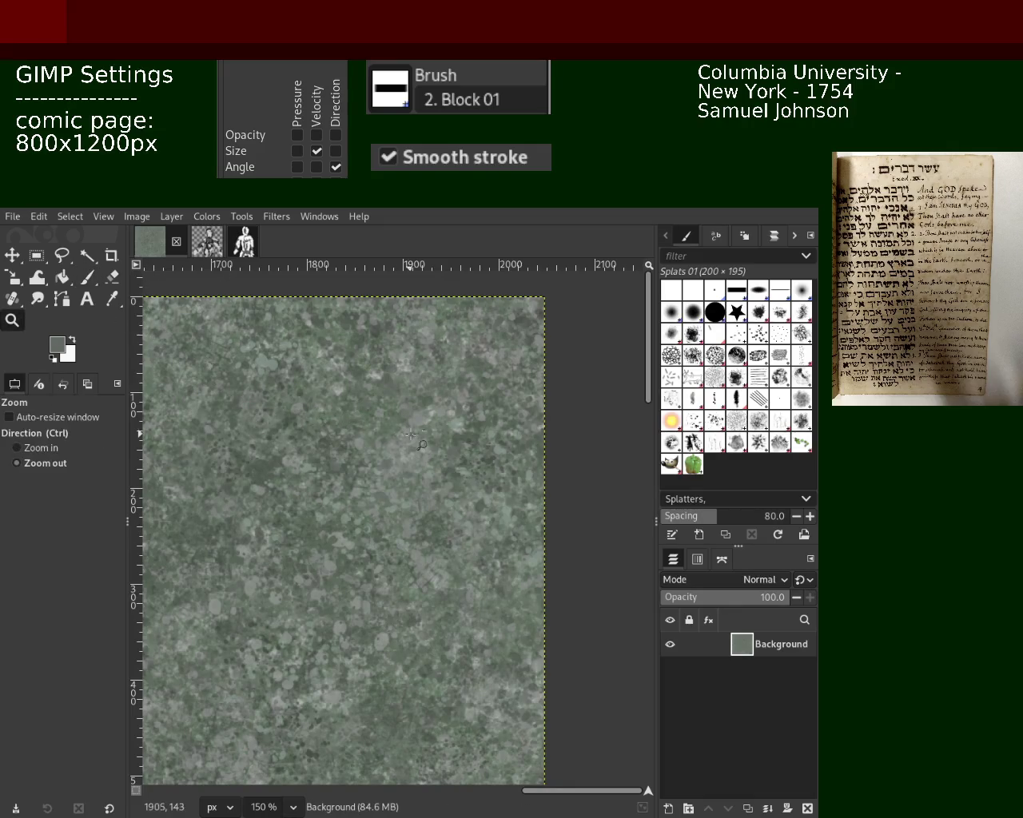
{"action": "left_click", "coordinate": [412, 434], "text": "ctrl"}
{"action": "key", "text": "1"}
{"action": "key", "text": "2"}
Sample a darker canvas green and stamp splat dabs near the page's upper left
{"action": "left_click", "coordinate": [88, 277]}
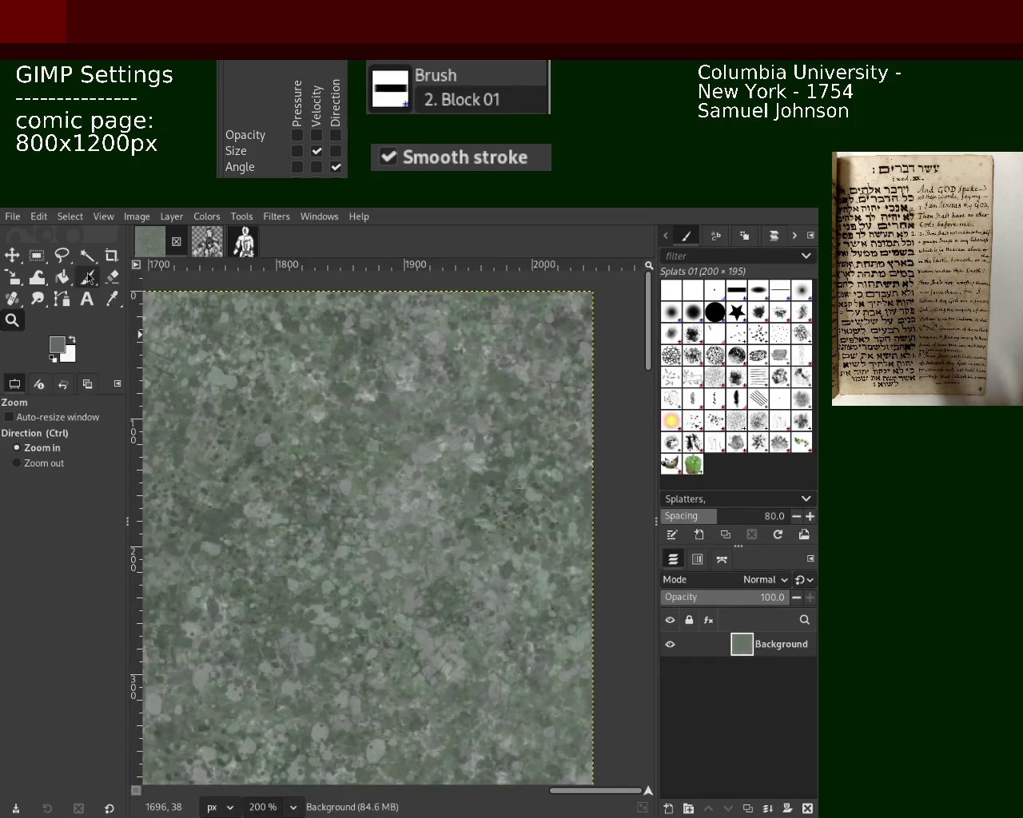
{"action": "left_click", "coordinate": [256, 420], "text": "ctrl"}
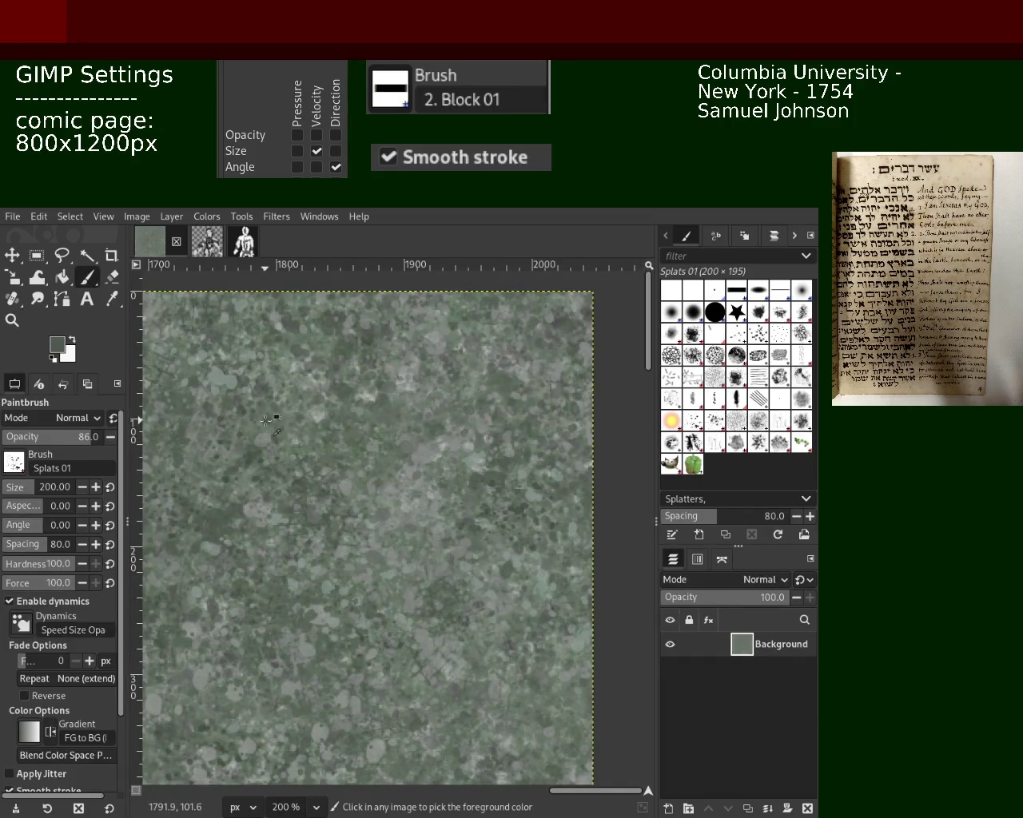
{"action": "left_click", "coordinate": [230, 404]}
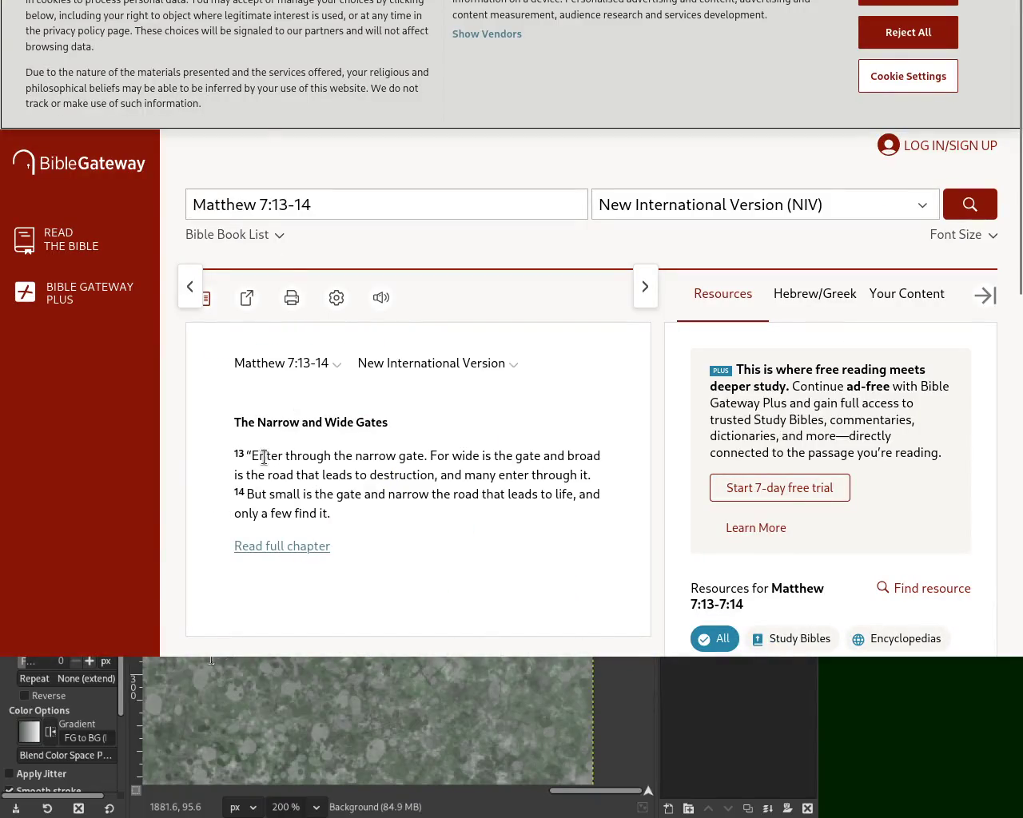
Highlight part of Matthew 7:13's text, deselect it, and scroll the passage
{"action": "mouse_move", "coordinate": [266, 456]}
{"action": "left_mouse_down"}
{"action": "mouse_move", "coordinate": [598, 457]}
{"action": "mouse_move", "coordinate": [491, 474]}
{"action": "mouse_move", "coordinate": [285, 475]}
{"action": "mouse_move", "coordinate": [303, 478]}
{"action": "left_mouse_up"}
{"action": "left_click", "coordinate": [570, 456]}
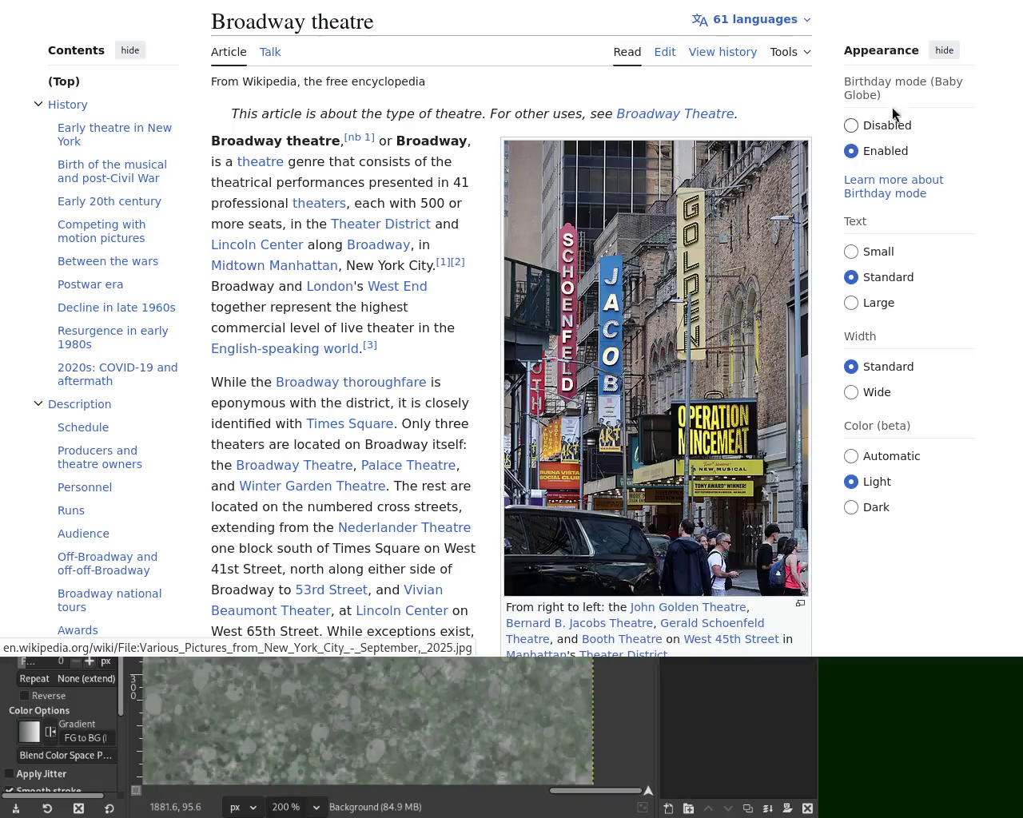
{"action": "scroll", "coordinate": [511, 328], "scroll_direction": "down", "scroll_amount": 8}
{"action": "scroll", "coordinate": [511, 327], "scroll_direction": "down", "scroll_amount": 5}
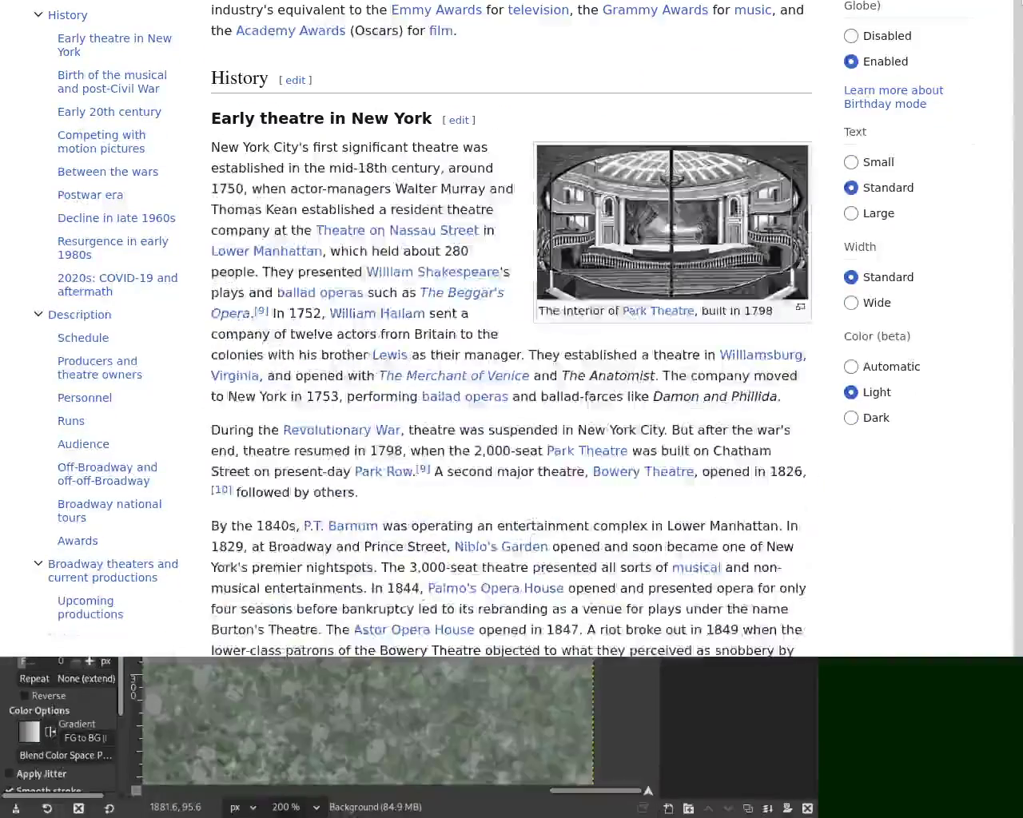
{"action": "scroll", "coordinate": [512, 328], "scroll_direction": "up", "scroll_amount": 7}
{"action": "scroll", "coordinate": [511, 328], "scroll_direction": "up", "scroll_amount": 4}
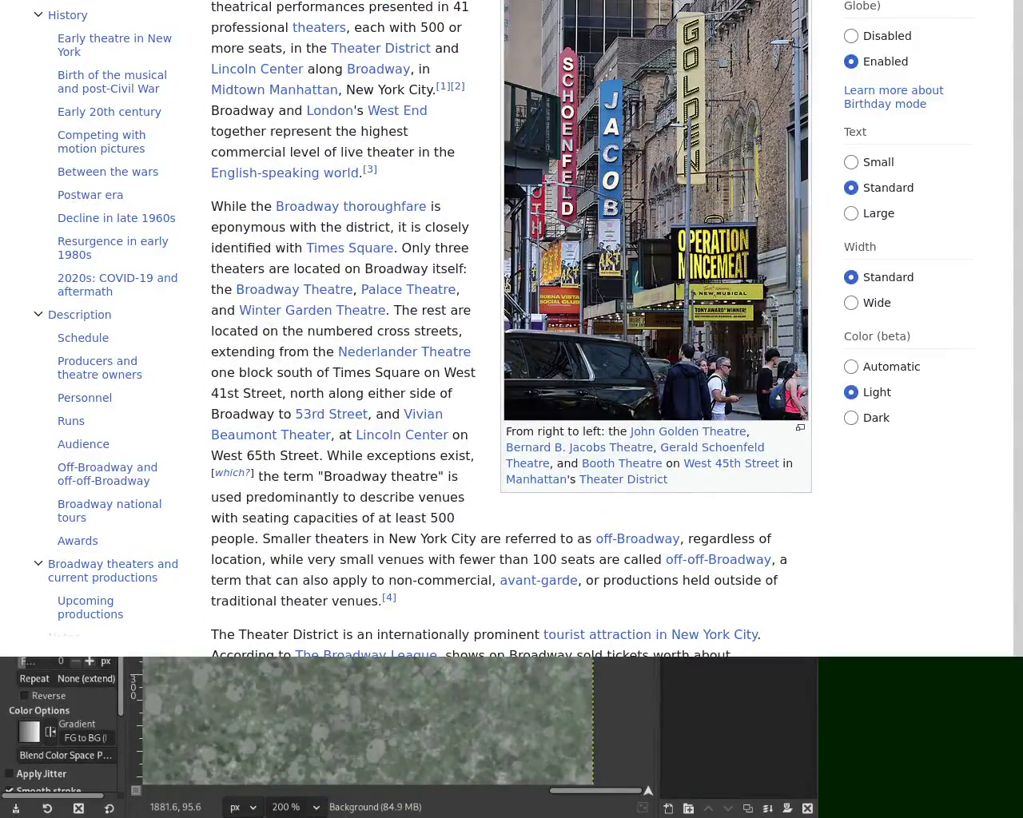
{"action": "scroll", "coordinate": [511, 328], "scroll_direction": "up", "scroll_amount": 3}
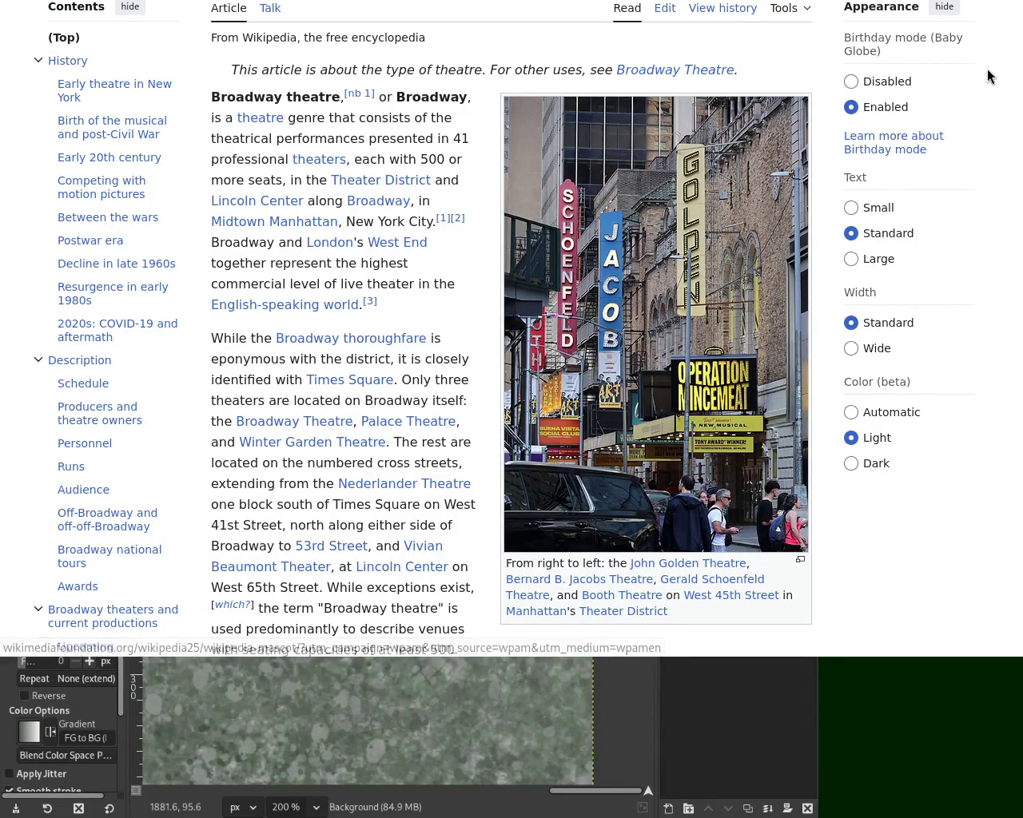
Scroll down through the Broadway theatre article's history sections
{"action": "scroll", "coordinate": [512, 320], "scroll_direction": "down", "scroll_amount": 10}
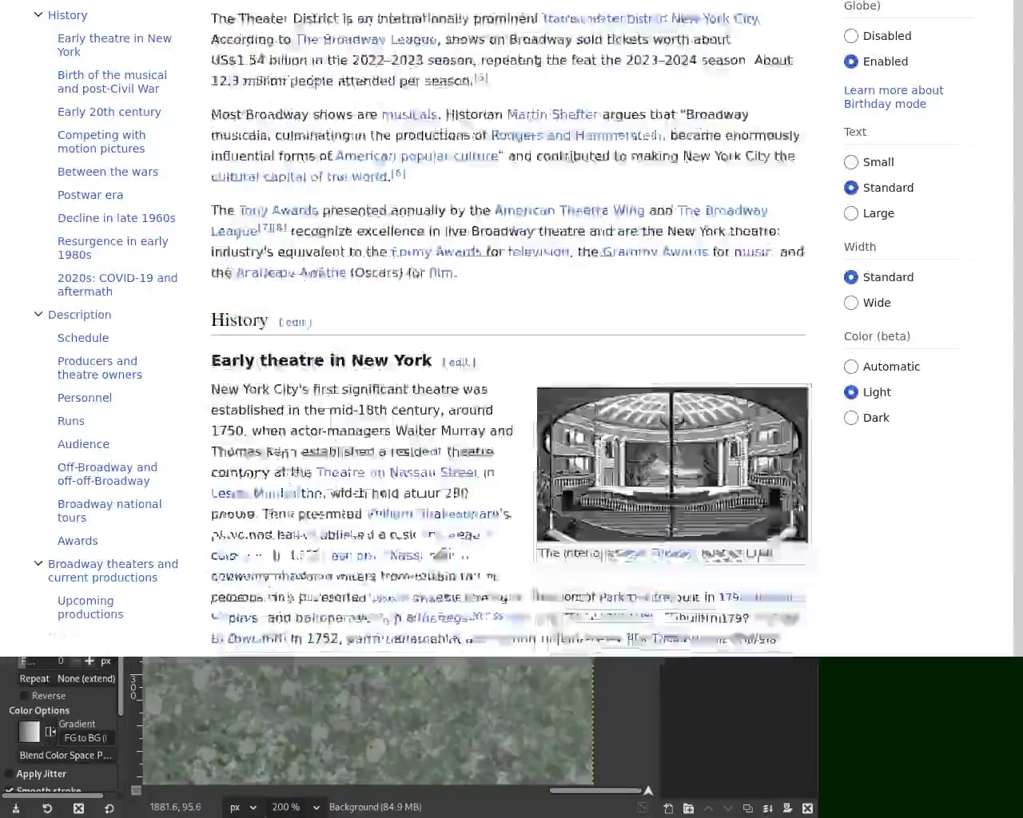
{"action": "scroll", "coordinate": [512, 320], "scroll_direction": "down", "scroll_amount": 4}
{"action": "scroll", "coordinate": [512, 319], "scroll_direction": "down", "scroll_amount": 10}
{"action": "scroll", "coordinate": [511, 319], "scroll_direction": "down", "scroll_amount": 3}
{"action": "scroll", "coordinate": [511, 319], "scroll_direction": "down", "scroll_amount": 4}
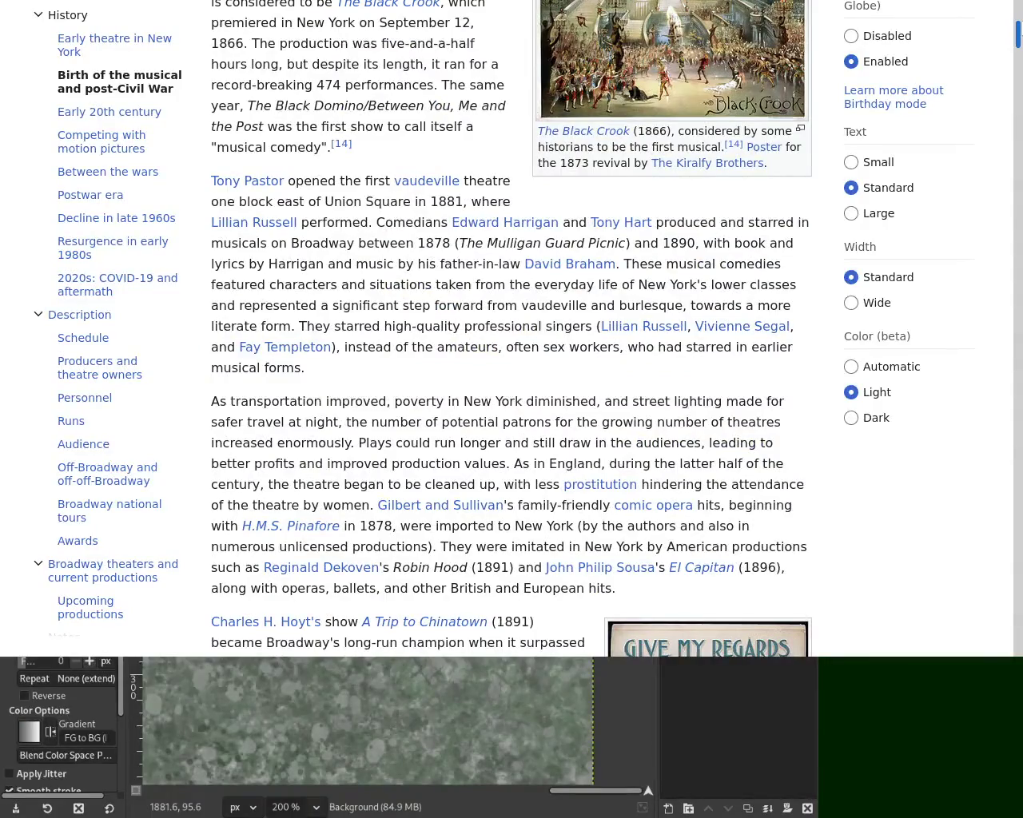
{"action": "scroll", "coordinate": [1020, 96], "scroll_direction": "down", "scroll_amount": 10}
{"action": "scroll", "coordinate": [1020, 96], "scroll_direction": "down", "scroll_amount": 12}
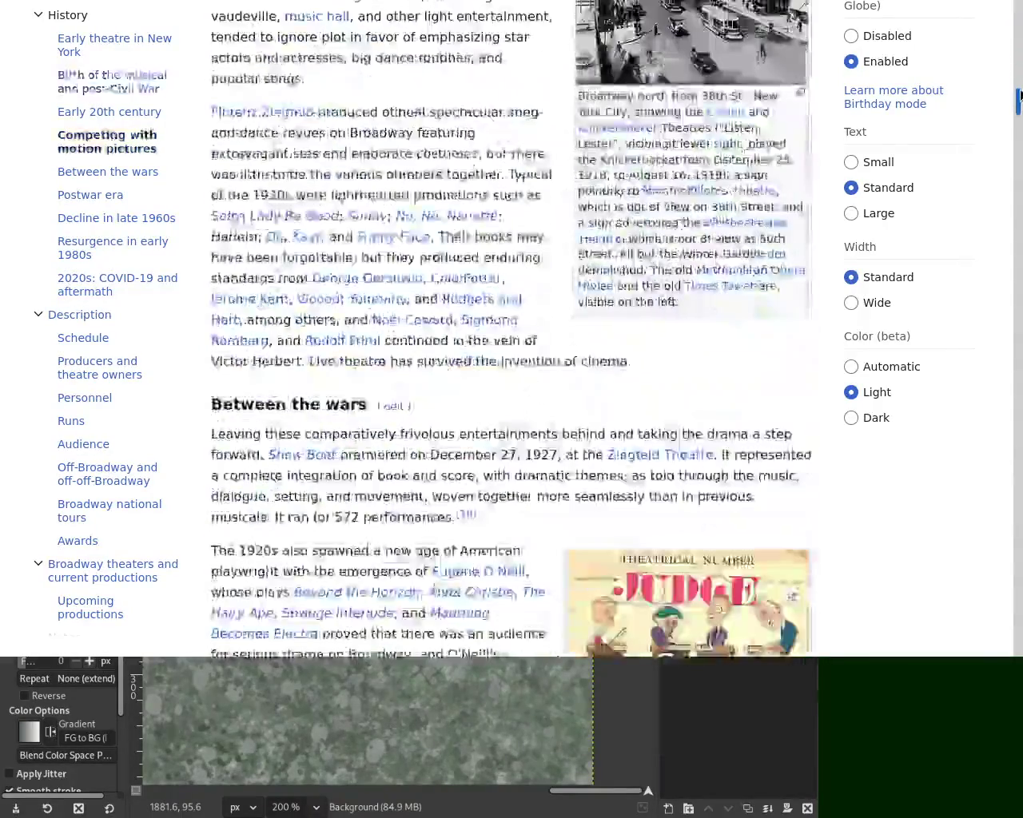
{"action": "mouse_move", "coordinate": [1020, 95]}
{"action": "left_mouse_down"}
{"action": "mouse_move", "coordinate": [1020, 160]}
{"action": "mouse_move", "coordinate": [1020, 108]}
{"action": "left_mouse_up"}
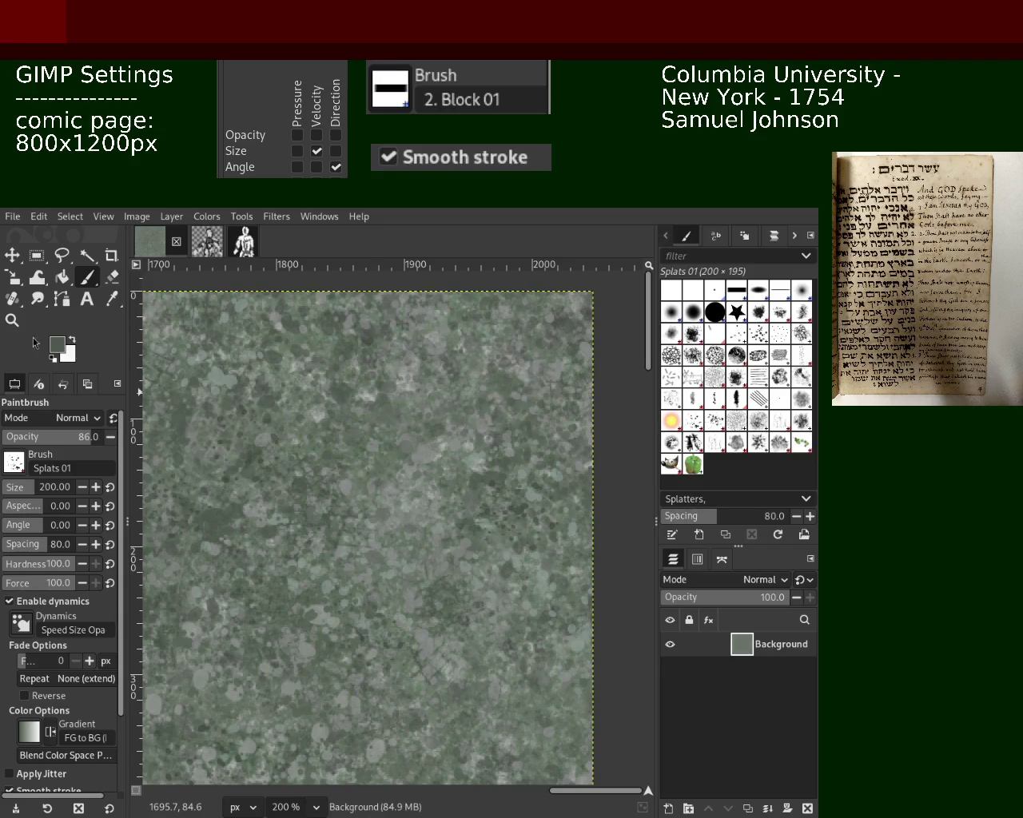
{"action": "left_click", "coordinate": [12, 319]}
{"action": "left_click", "coordinate": [340, 481], "text": "ctrl"}
{"action": "left_click", "coordinate": [340, 481], "text": "ctrl"}
{"action": "left_click", "coordinate": [340, 481]}
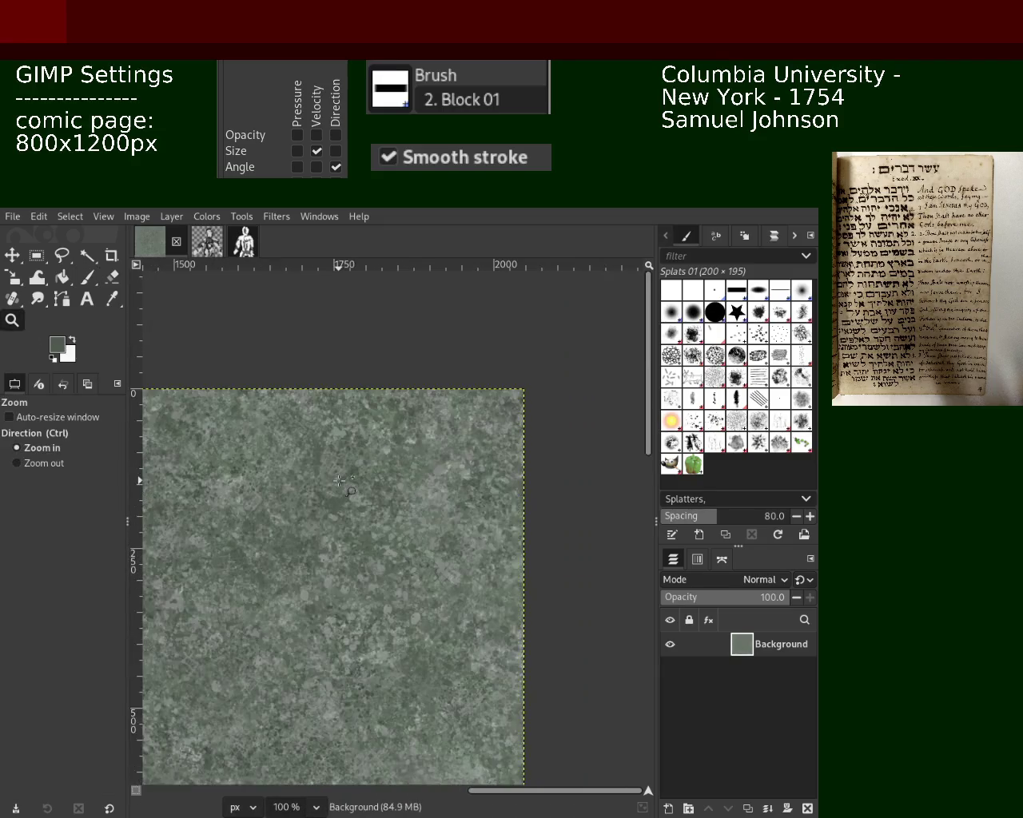
{"action": "left_click", "coordinate": [339, 481]}
{"action": "left_click", "coordinate": [87, 277]}
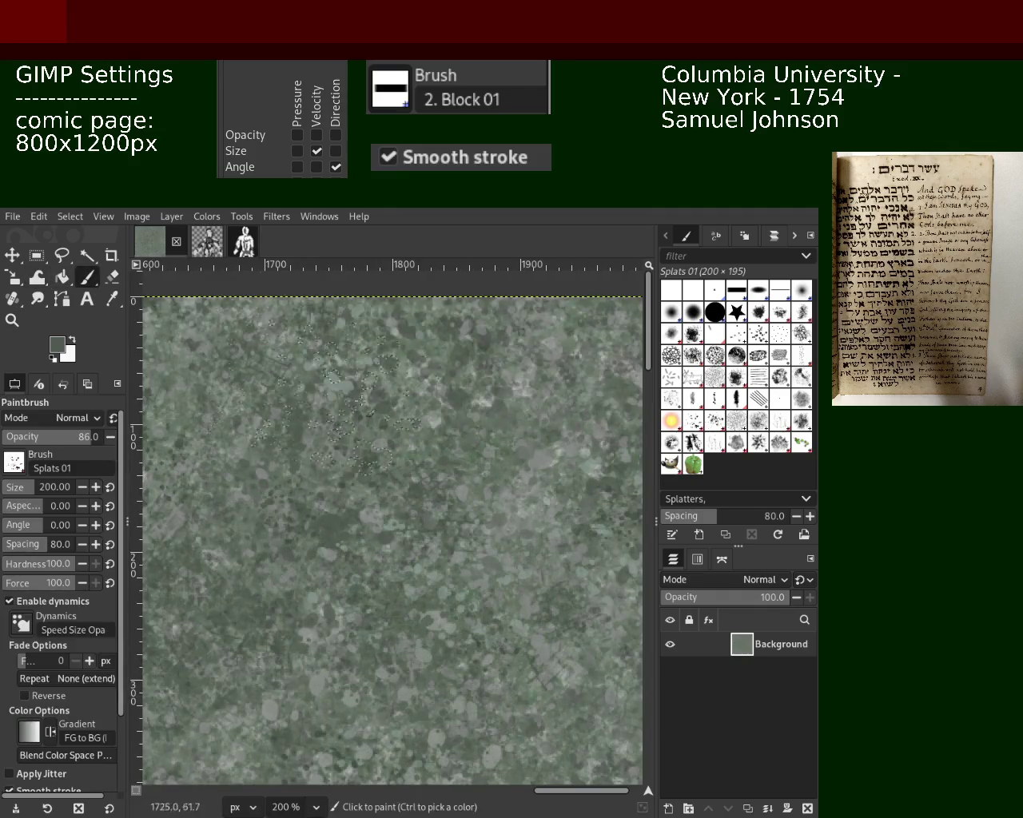
{"action": "left_click", "coordinate": [557, 461], "text": "ctrl"}
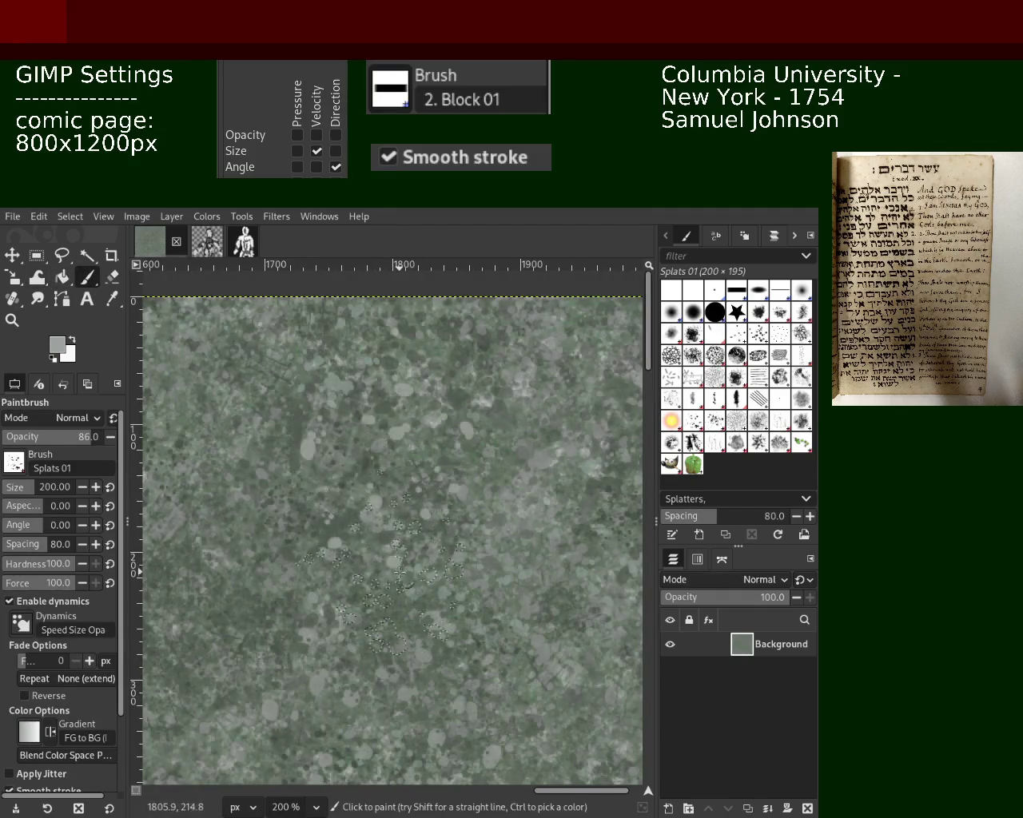
{"action": "left_click", "coordinate": [12, 320]}
{"action": "left_click", "coordinate": [357, 539], "text": "ctrl"}
{"action": "left_click", "coordinate": [357, 540], "text": "ctrl"}
{"action": "left_click", "coordinate": [358, 539], "text": "ctrl"}
{"action": "left_click", "coordinate": [357, 540]}
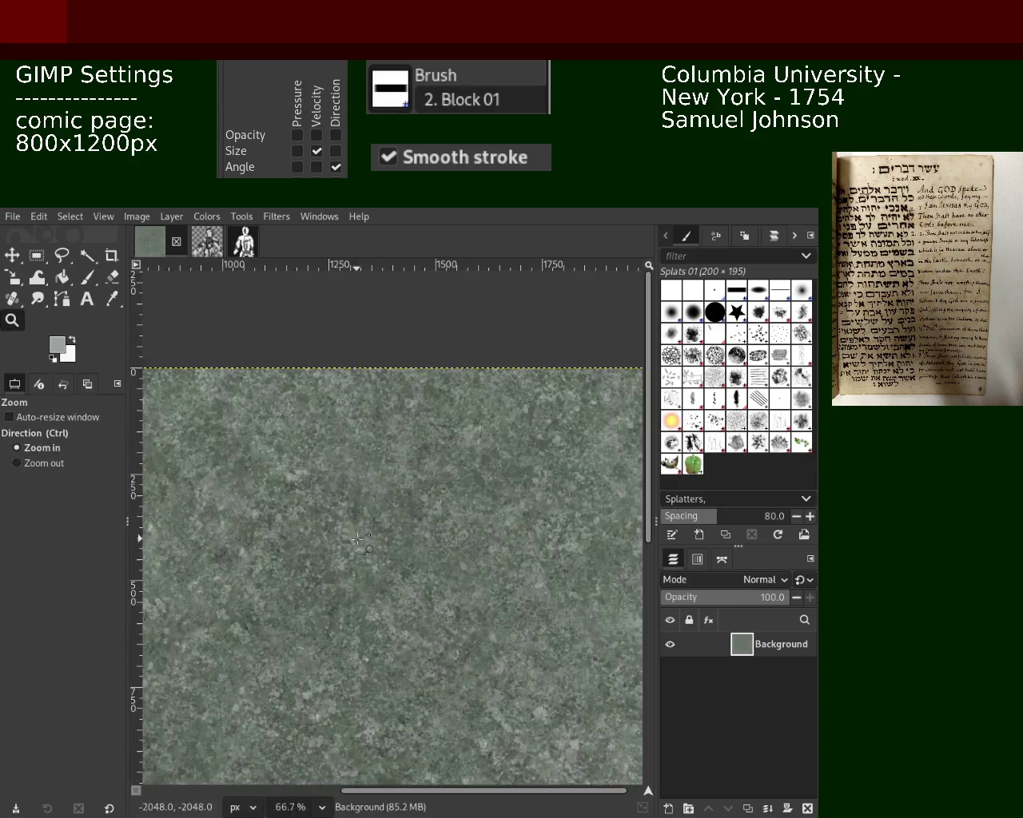
{"action": "left_click", "coordinate": [339, 550]}
{"action": "key", "text": "p"}
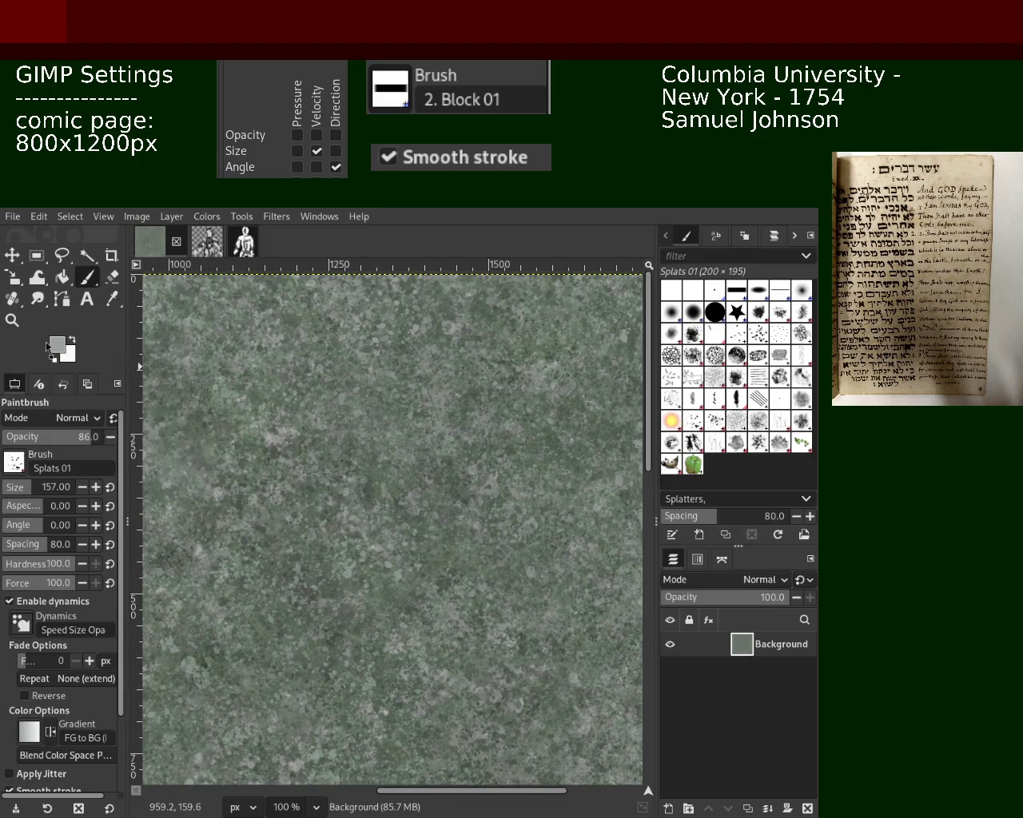
{"action": "left_click", "coordinate": [12, 319]}
{"action": "left_click", "coordinate": [484, 407], "text": "ctrl"}
{"action": "left_click", "coordinate": [484, 407]}
{"action": "left_click", "coordinate": [484, 407]}
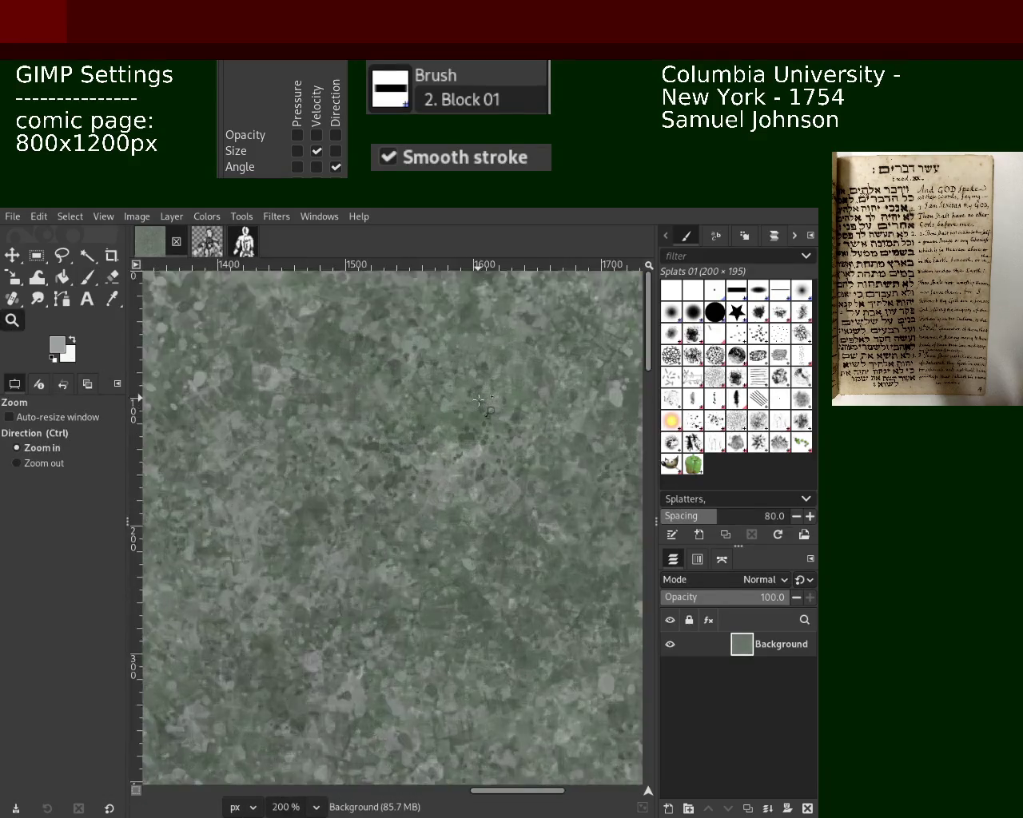
{"action": "left_click", "coordinate": [478, 399]}
{"action": "left_click", "coordinate": [471, 399], "text": "ctrl"}
{"action": "left_click", "coordinate": [460, 398]}
{"action": "left_click", "coordinate": [454, 397]}
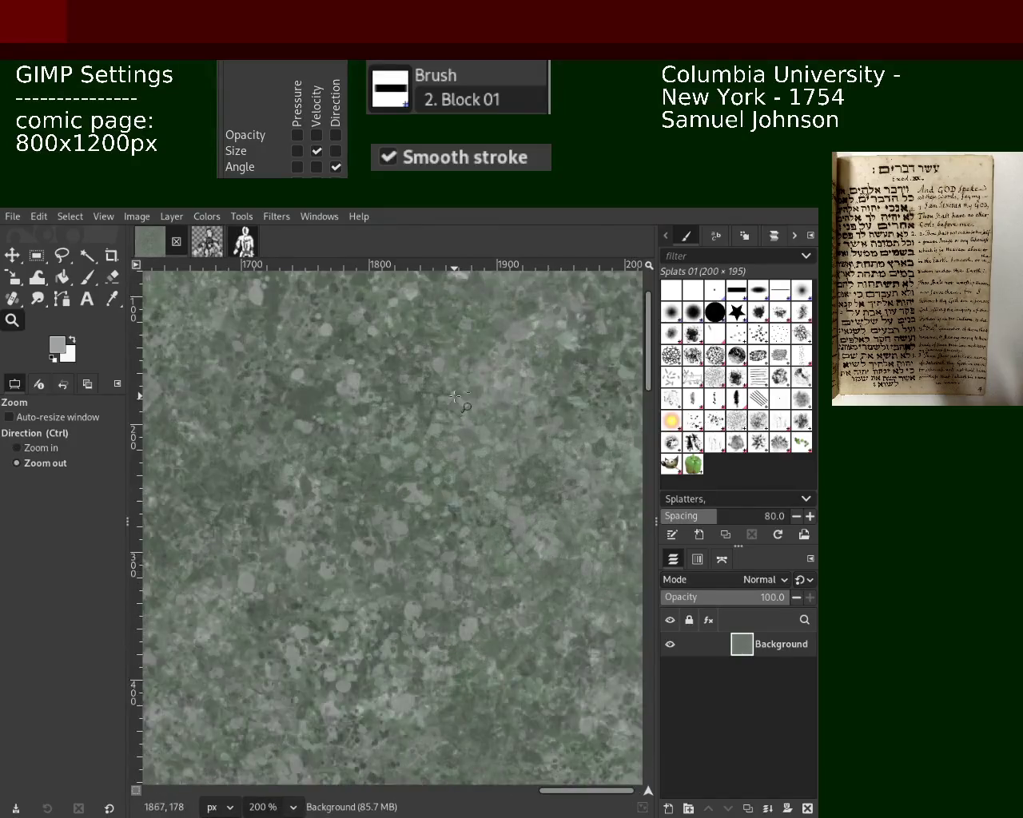
{"action": "left_click", "coordinate": [456, 407]}
{"action": "left_click", "coordinate": [460, 424]}
{"action": "left_click", "coordinate": [462, 440], "text": "ctrl"}
{"action": "left_click", "coordinate": [466, 458]}
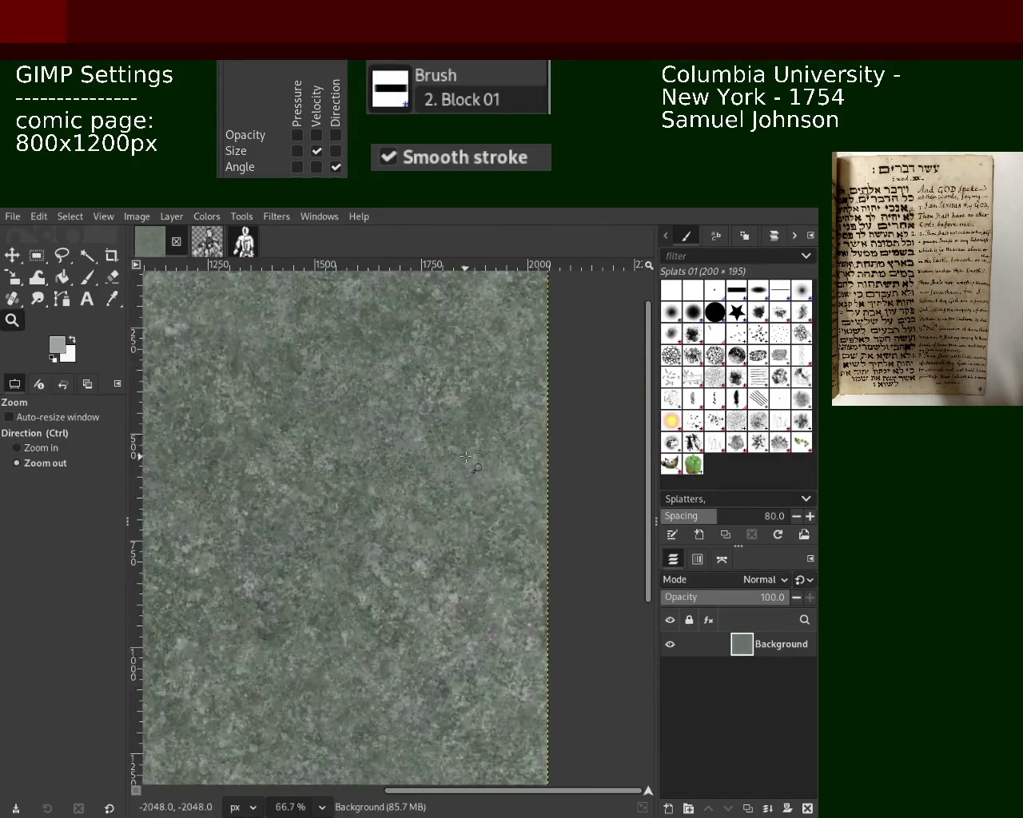
{"action": "left_click", "coordinate": [463, 459]}
{"action": "left_click", "coordinate": [447, 472], "text": "ctrl"}
{"action": "left_click", "coordinate": [407, 501]}
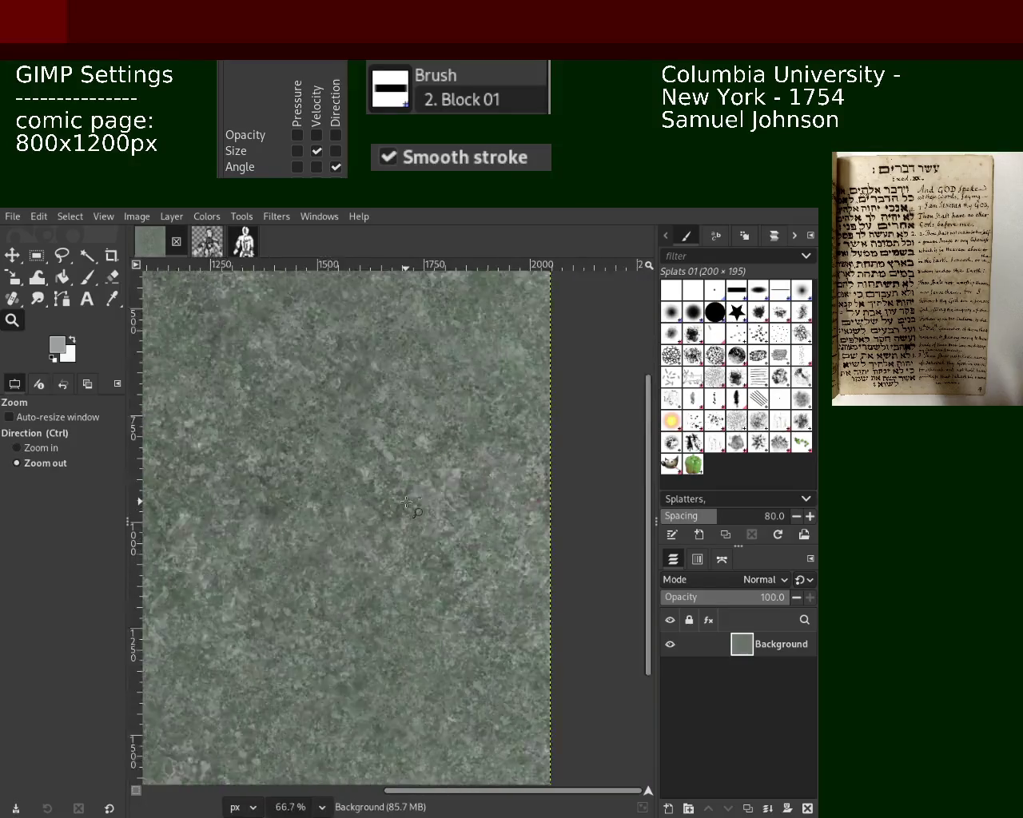
{"action": "left_click", "coordinate": [407, 501]}
{"action": "left_click", "coordinate": [383, 543], "text": "ctrl"}
{"action": "left_click", "coordinate": [360, 583], "text": "ctrl"}
{"action": "left_click", "coordinate": [336, 624], "text": "ctrl"}
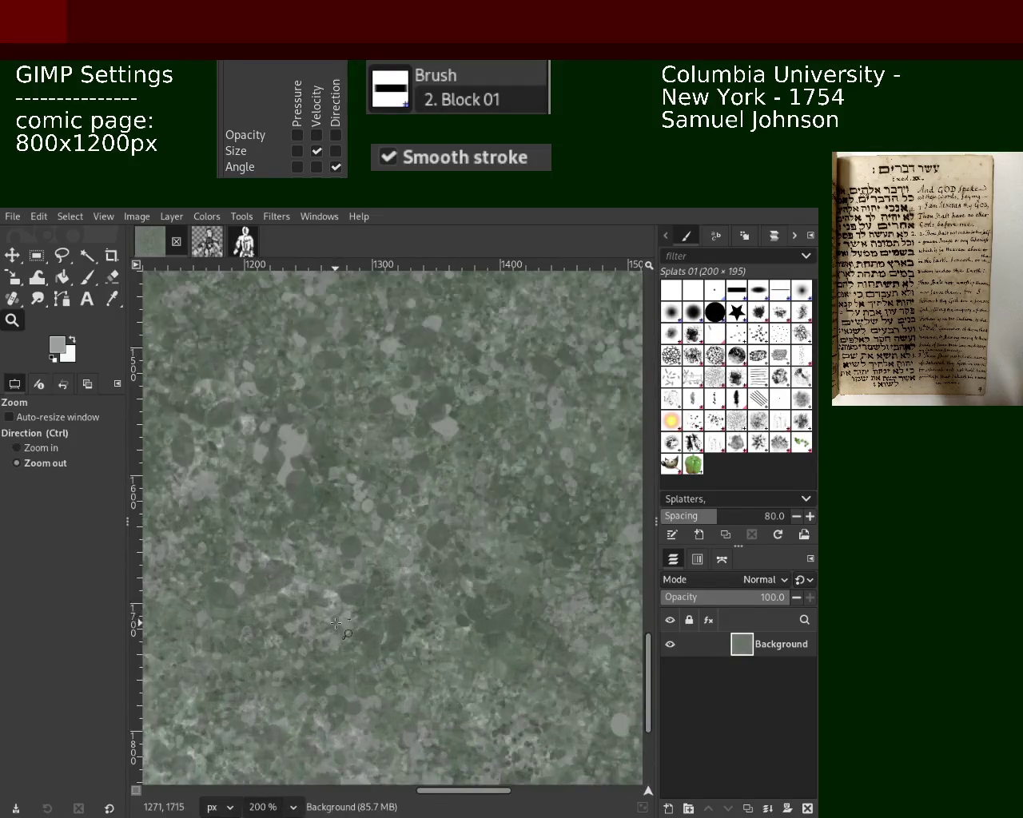
{"action": "left_click", "coordinate": [336, 624]}
{"action": "left_click", "coordinate": [470, 528]}
{"action": "left_click", "coordinate": [382, 530], "text": "ctrl"}
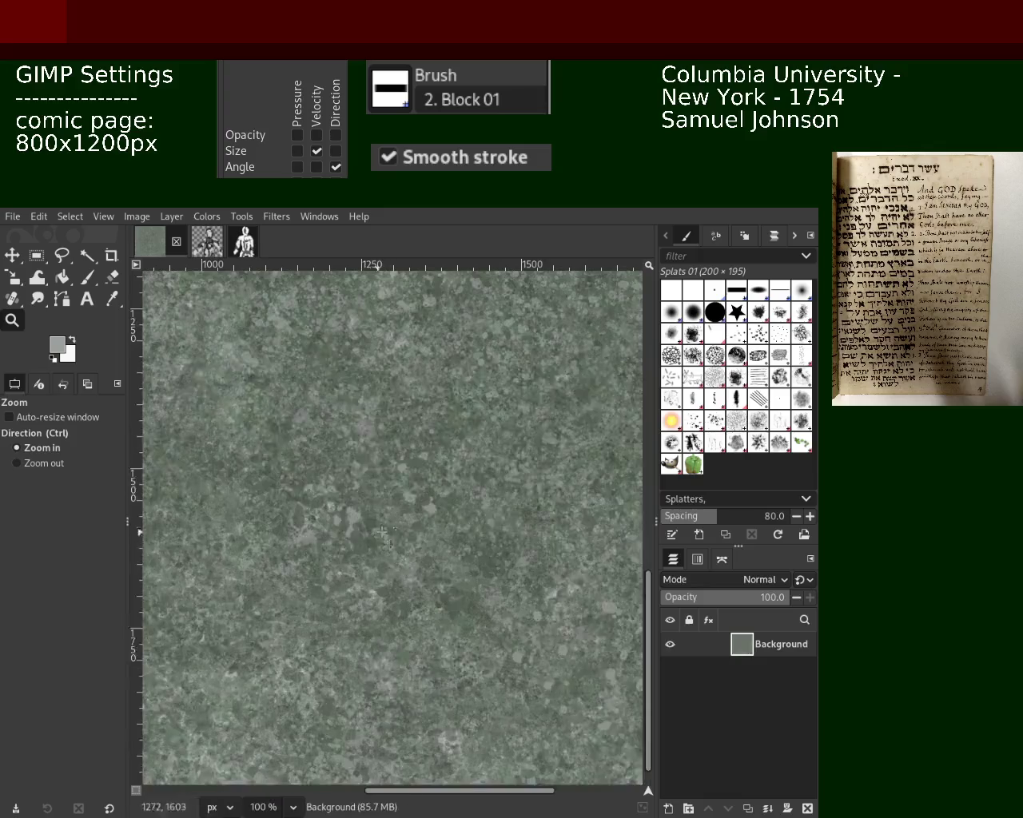
Stamp a Texture Hose 02 patch in the lower middle, undo it, and sample a canvas colour
{"action": "left_click", "coordinate": [87, 277]}
{"action": "left_click_drag", "start_coordinate": [331, 515], "coordinate": [347, 557]}
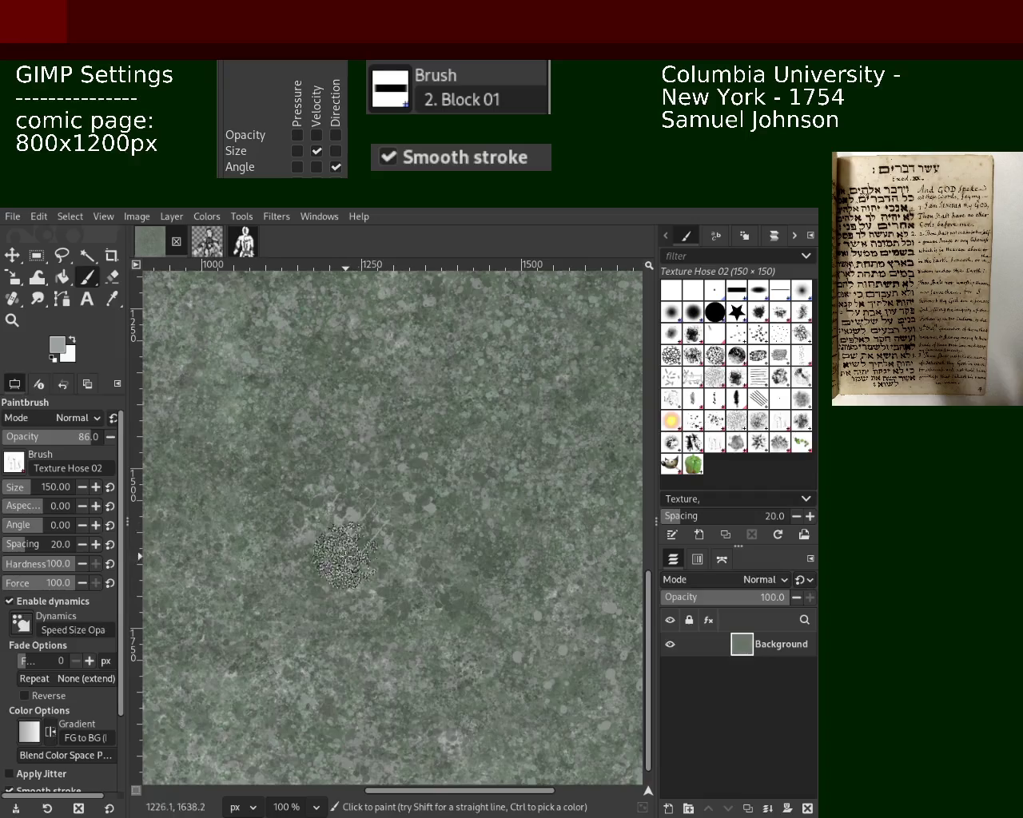
{"action": "key", "text": "ctrl+z"}
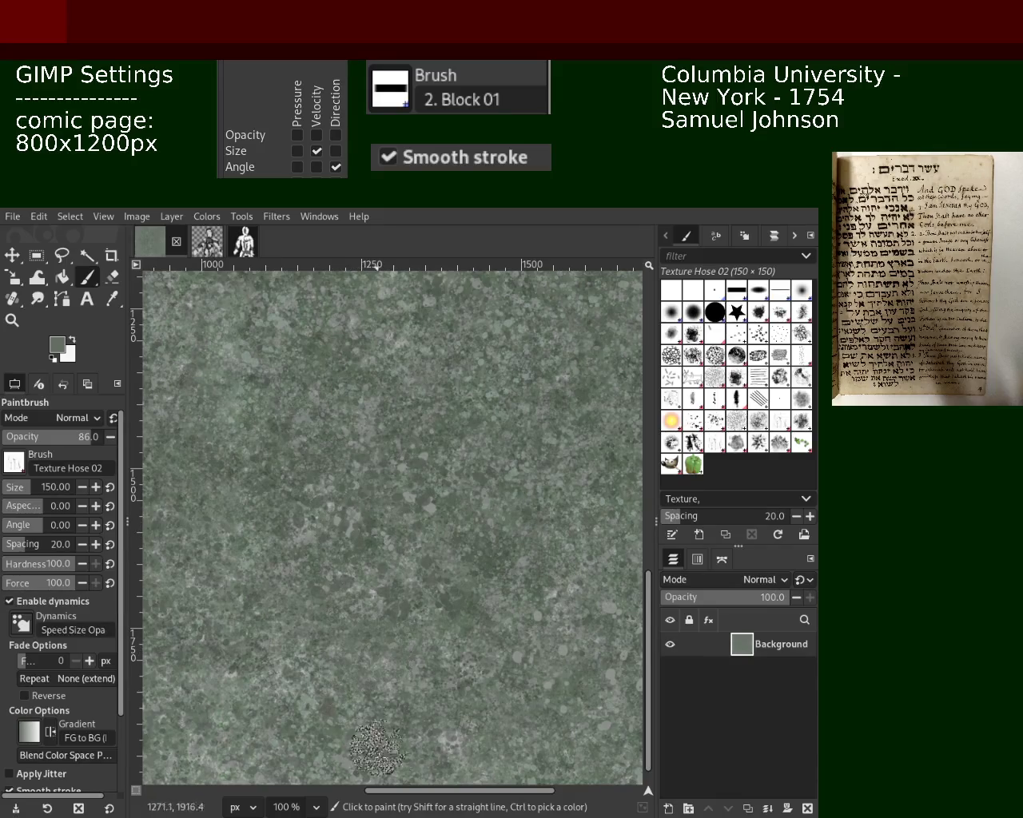
{"action": "key", "text": "ctrl"}
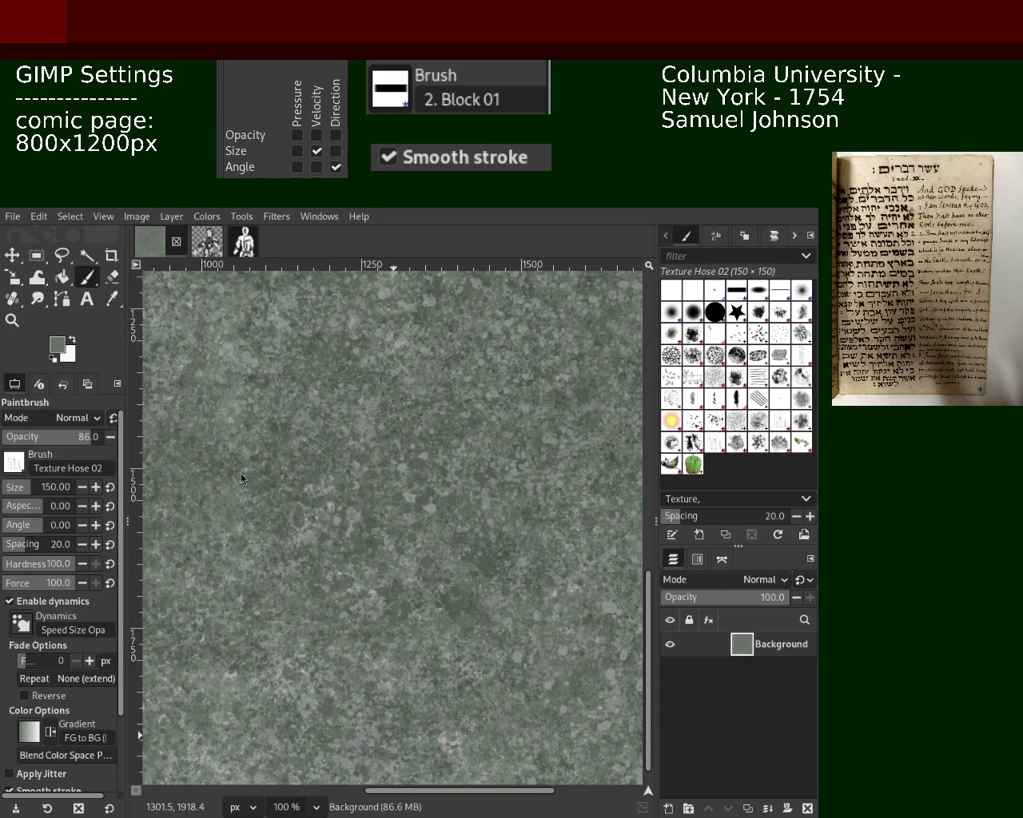
Adjust the zoom, sample a brighter canvas colour, and stamp a single texture dab
{"action": "left_click", "coordinate": [12, 320]}
{"action": "scroll", "coordinate": [404, 560], "scroll_direction": "down", "scroll_amount": 5}
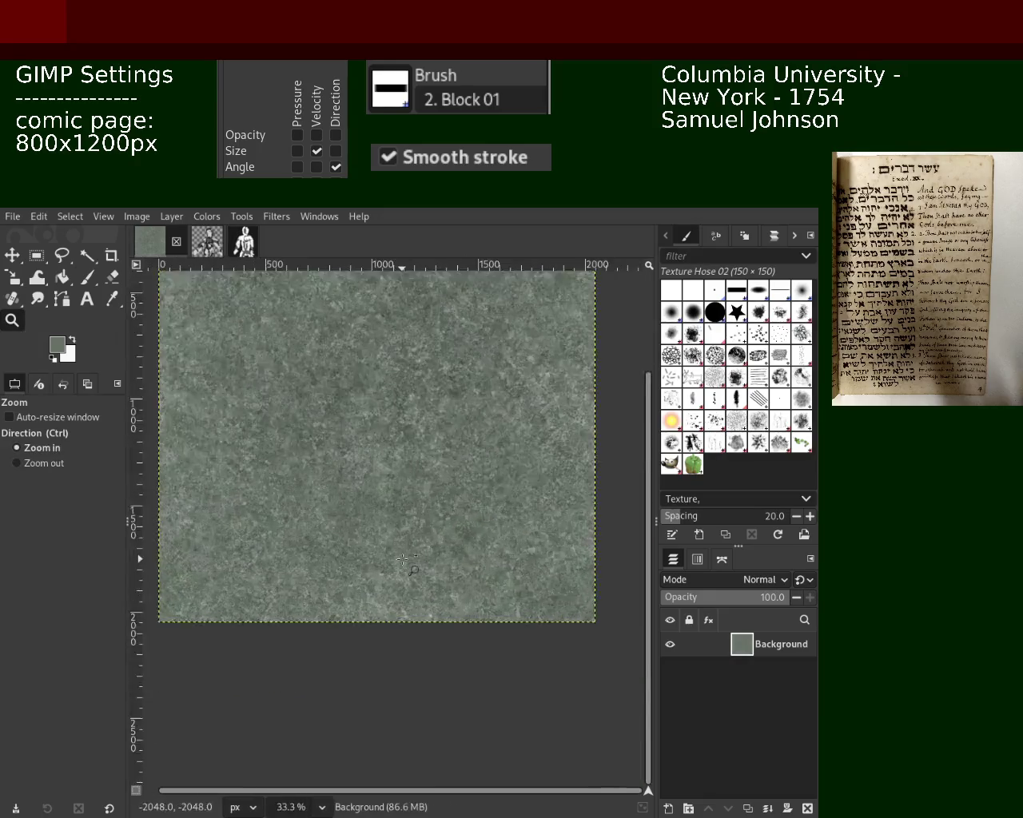
{"action": "scroll", "coordinate": [404, 560], "scroll_direction": "up", "scroll_amount": 5}
{"action": "scroll", "coordinate": [404, 559], "scroll_direction": "up", "scroll_amount": 1}
{"action": "scroll", "coordinate": [360, 495], "scroll_direction": "down", "scroll_amount": 1}
{"action": "scroll", "coordinate": [247, 383], "scroll_direction": "up", "scroll_amount": 2}
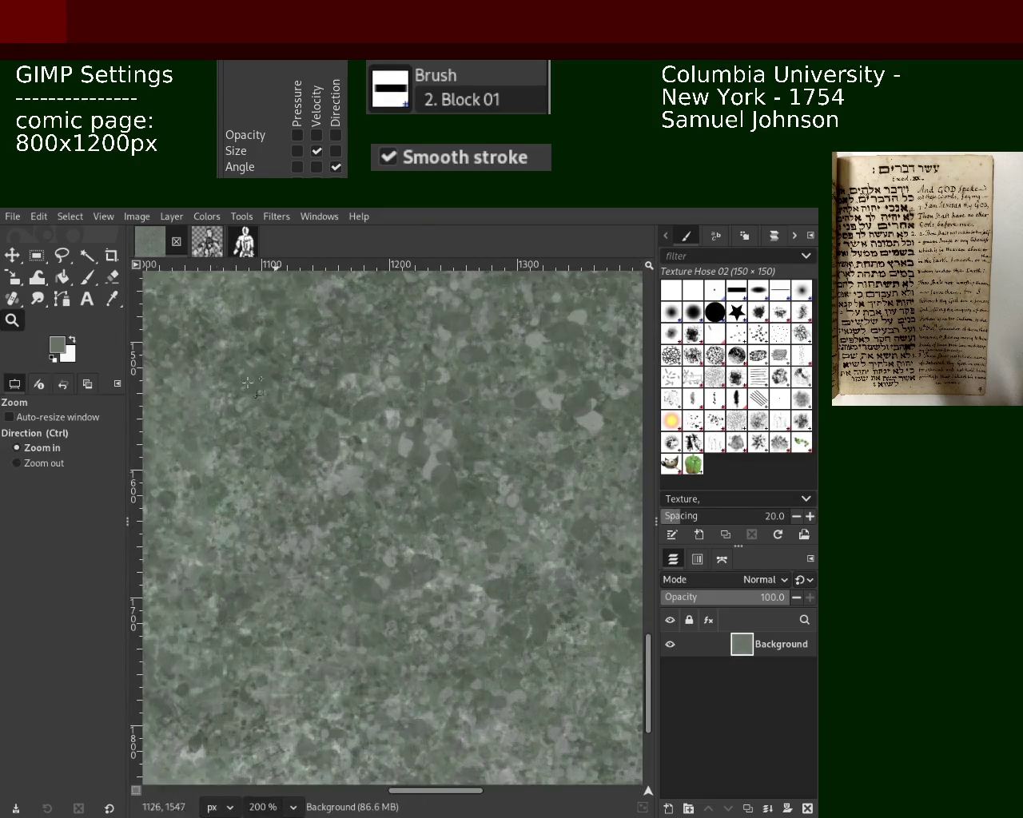
{"action": "left_click", "coordinate": [89, 278]}
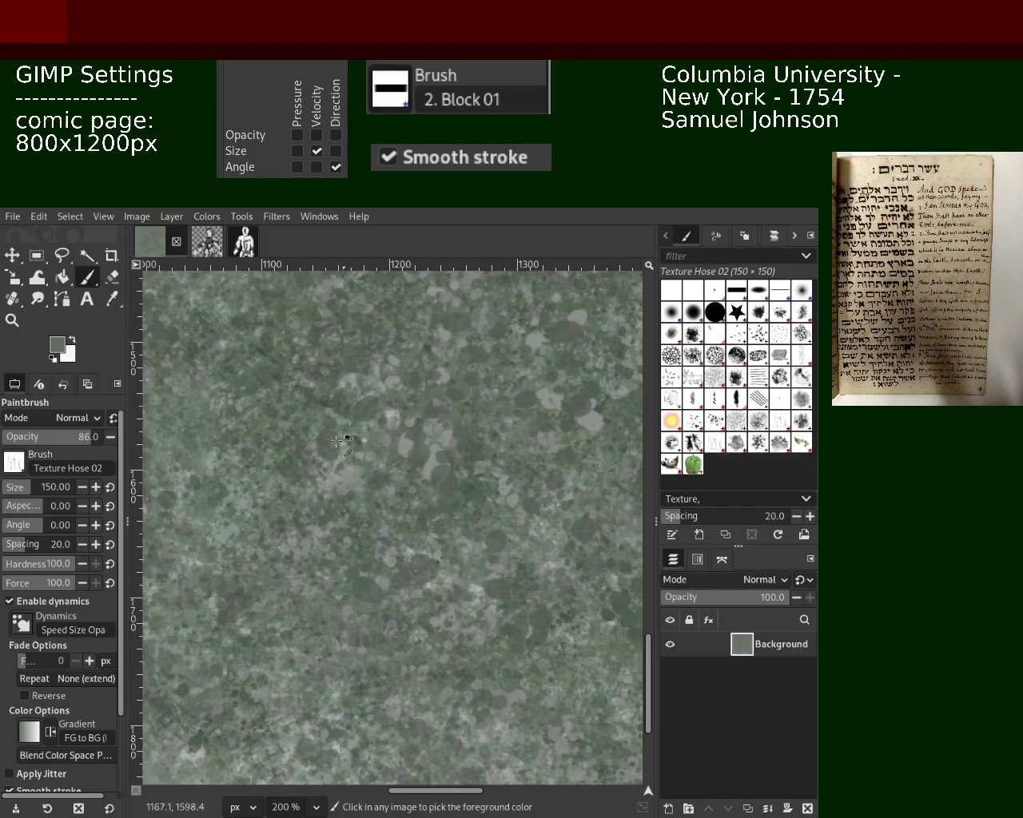
{"action": "left_click", "coordinate": [417, 492], "text": "ctrl"}
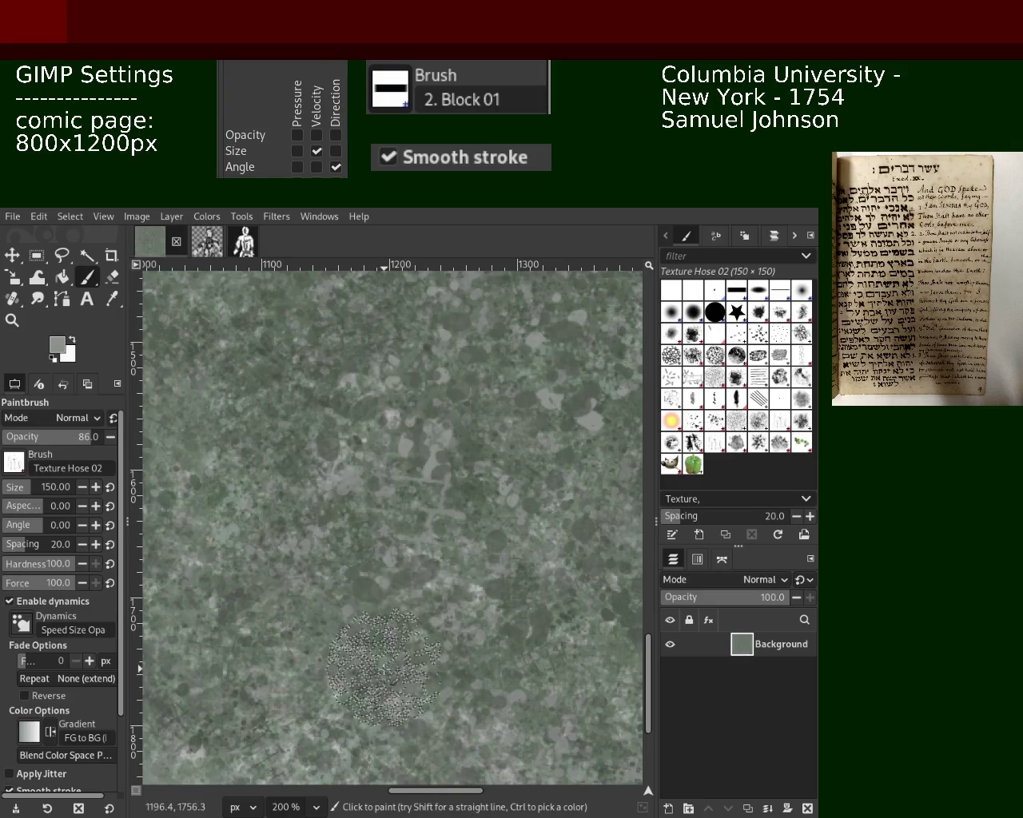
{"action": "left_click", "coordinate": [285, 372]}
{"action": "type", "text": "86"}
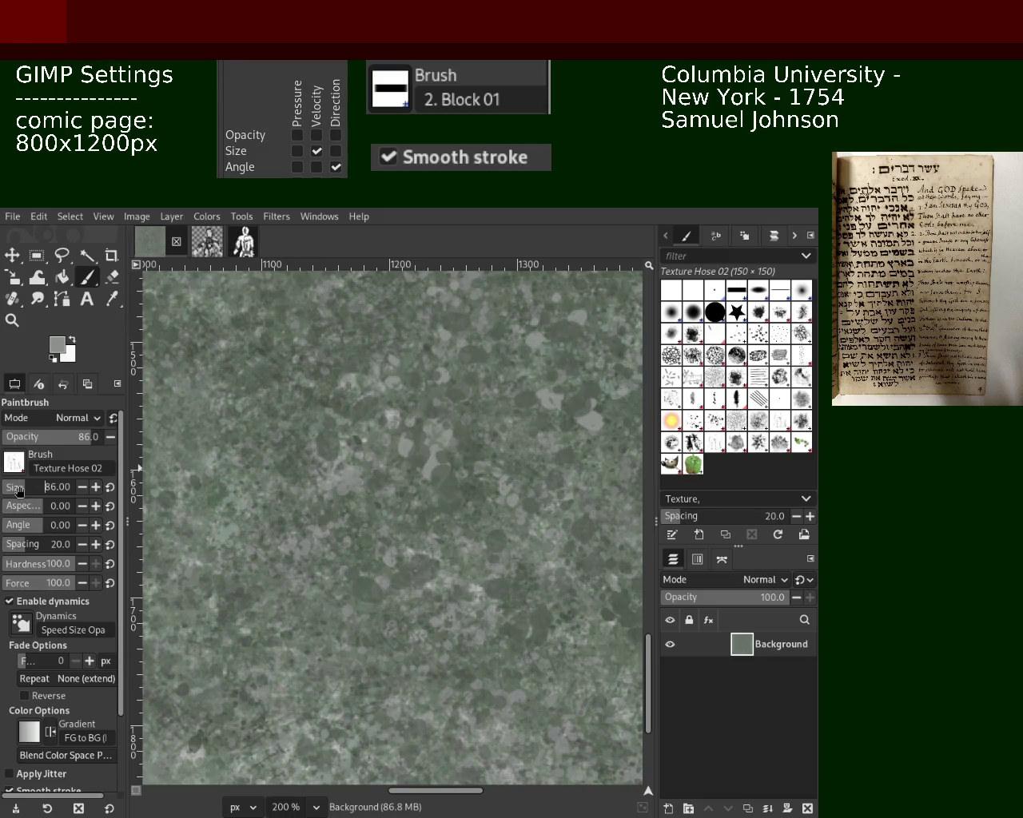
Paint Texture Hose 02 strokes across the lower and middle canvas, resampling colour midway
{"action": "scroll", "coordinate": [19, 490], "scroll_direction": "down", "scroll_amount": 2}
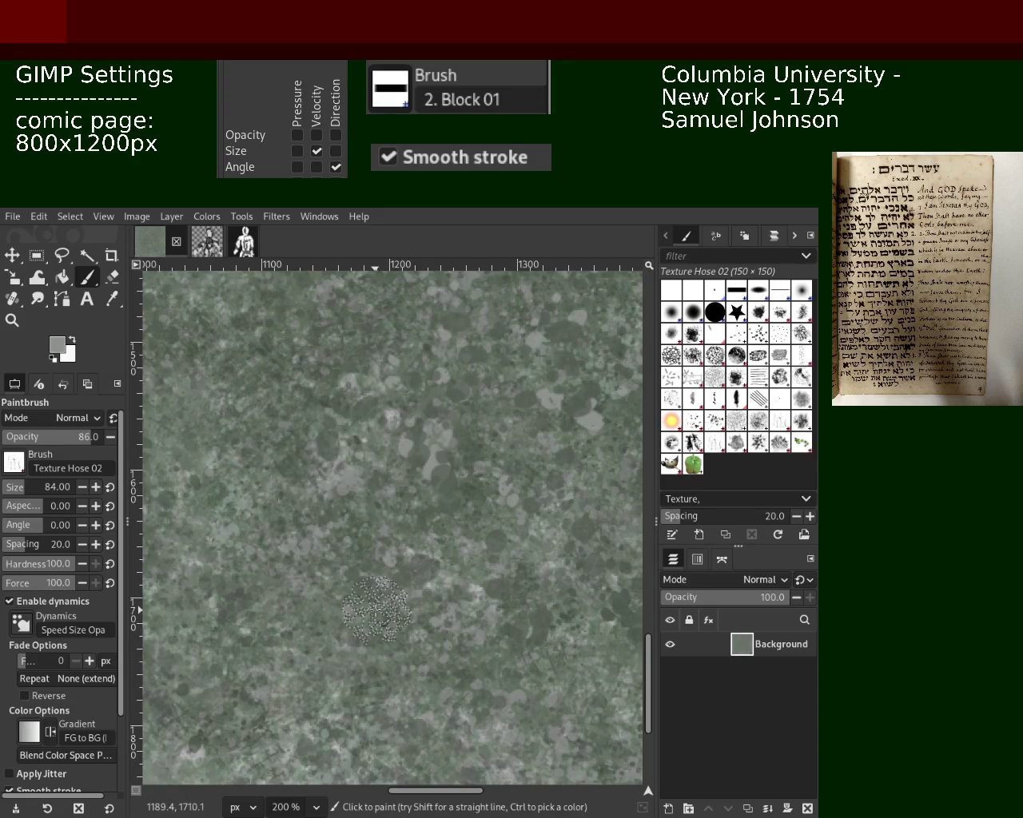
{"action": "mouse_move", "coordinate": [376, 611]}
{"action": "left_mouse_down"}
{"action": "mouse_move", "coordinate": [439, 605]}
{"action": "mouse_move", "coordinate": [459, 630]}
{"action": "mouse_move", "coordinate": [361, 629]}
{"action": "left_mouse_up"}
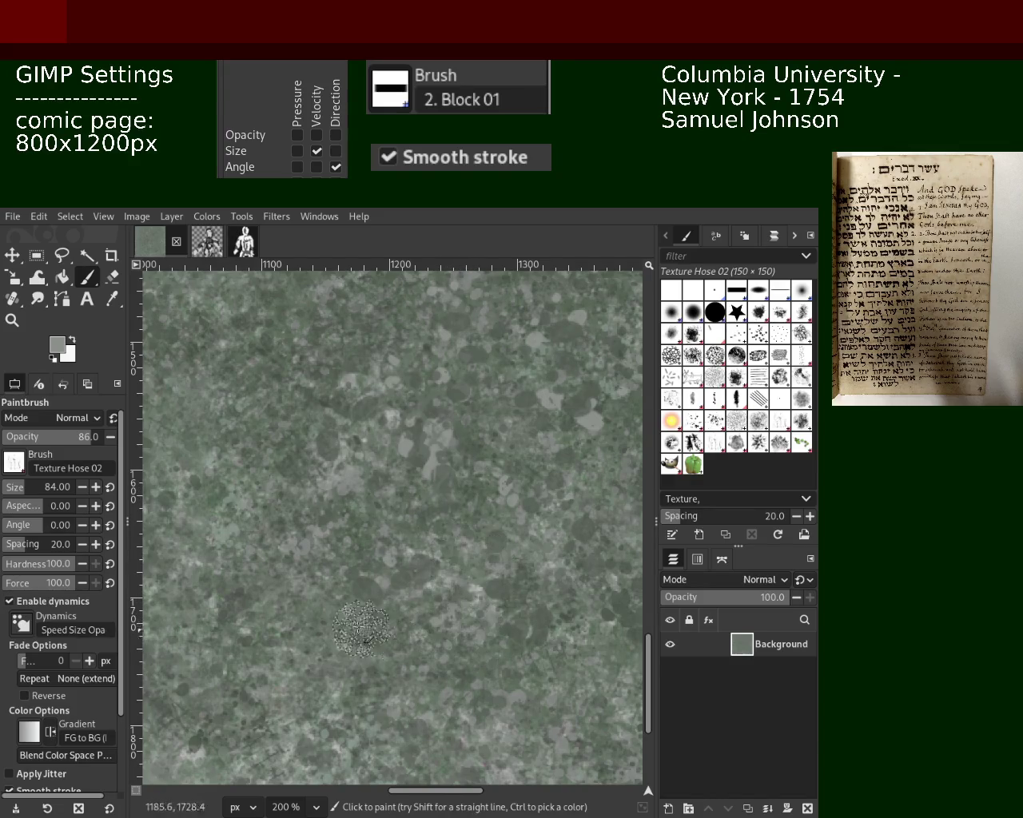
{"action": "mouse_move", "coordinate": [439, 567]}
{"action": "left_mouse_down"}
{"action": "mouse_move", "coordinate": [450, 652]}
{"action": "mouse_move", "coordinate": [491, 674]}
{"action": "mouse_move", "coordinate": [430, 589]}
{"action": "left_mouse_up"}
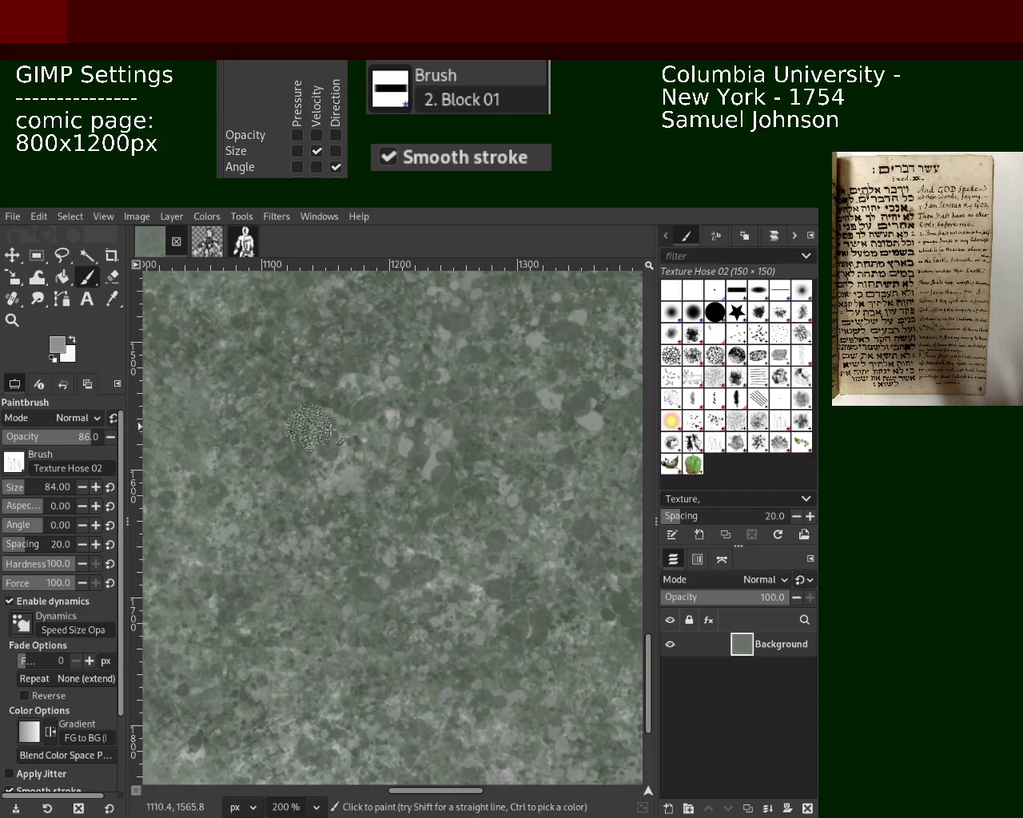
{"action": "left_click_drag", "start_coordinate": [376, 686], "coordinate": [401, 647]}
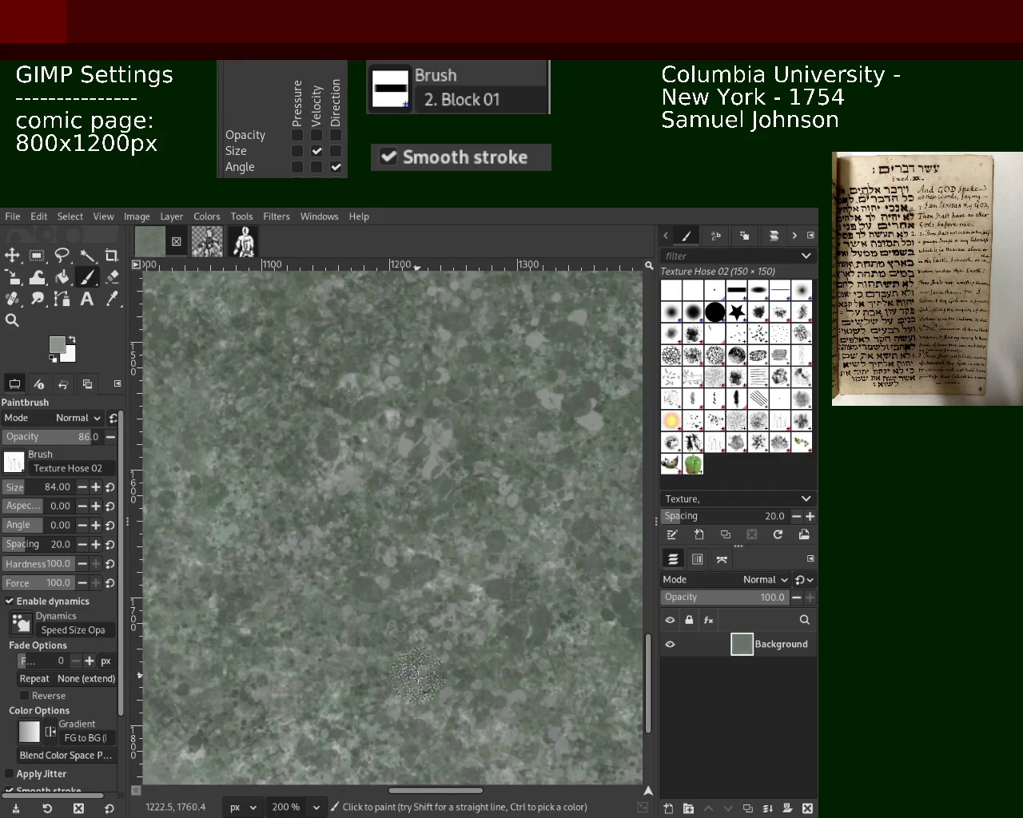
{"action": "key", "text": "ctrl"}
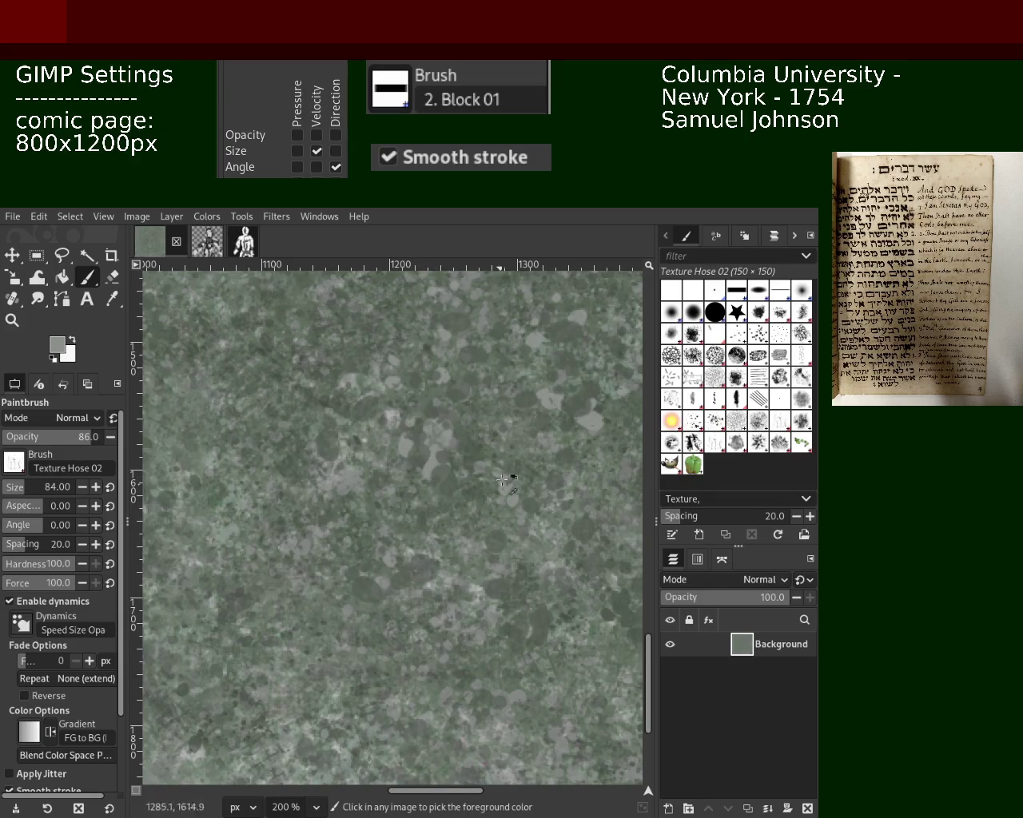
{"action": "left_click_drag", "start_coordinate": [495, 447], "coordinate": [431, 480]}
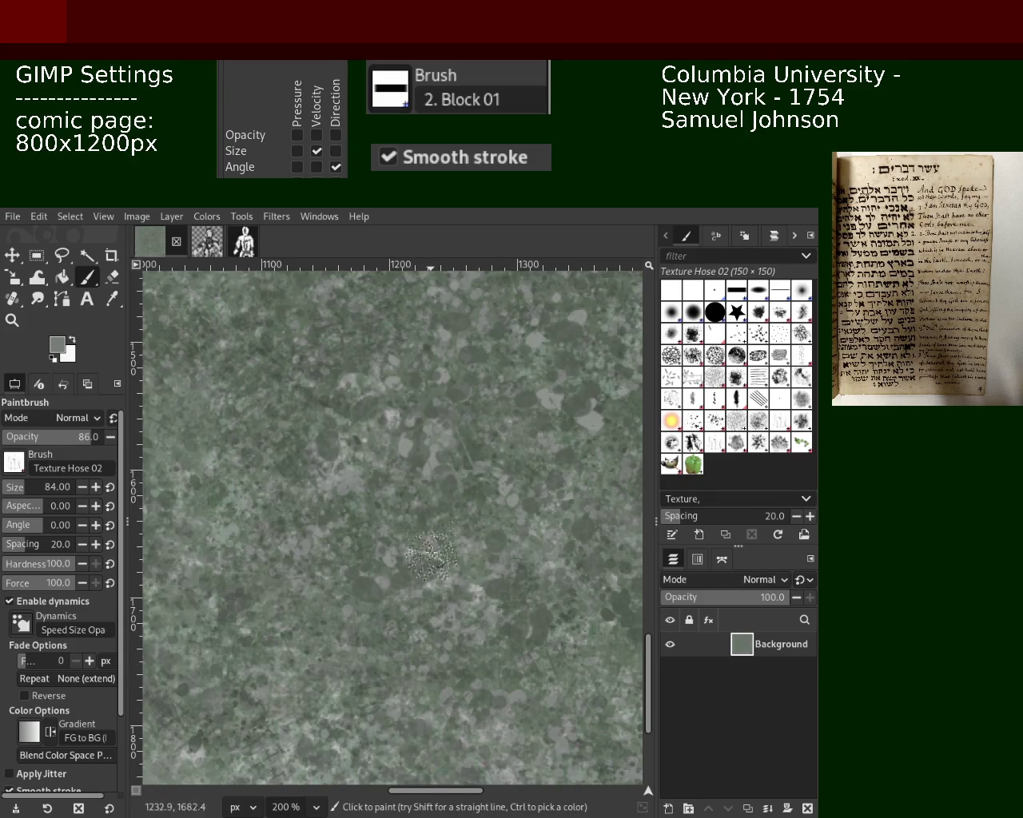
{"action": "mouse_move", "coordinate": [417, 596]}
{"action": "left_mouse_down"}
{"action": "mouse_move", "coordinate": [395, 536]}
{"action": "mouse_move", "coordinate": [390, 552]}
{"action": "left_mouse_up"}
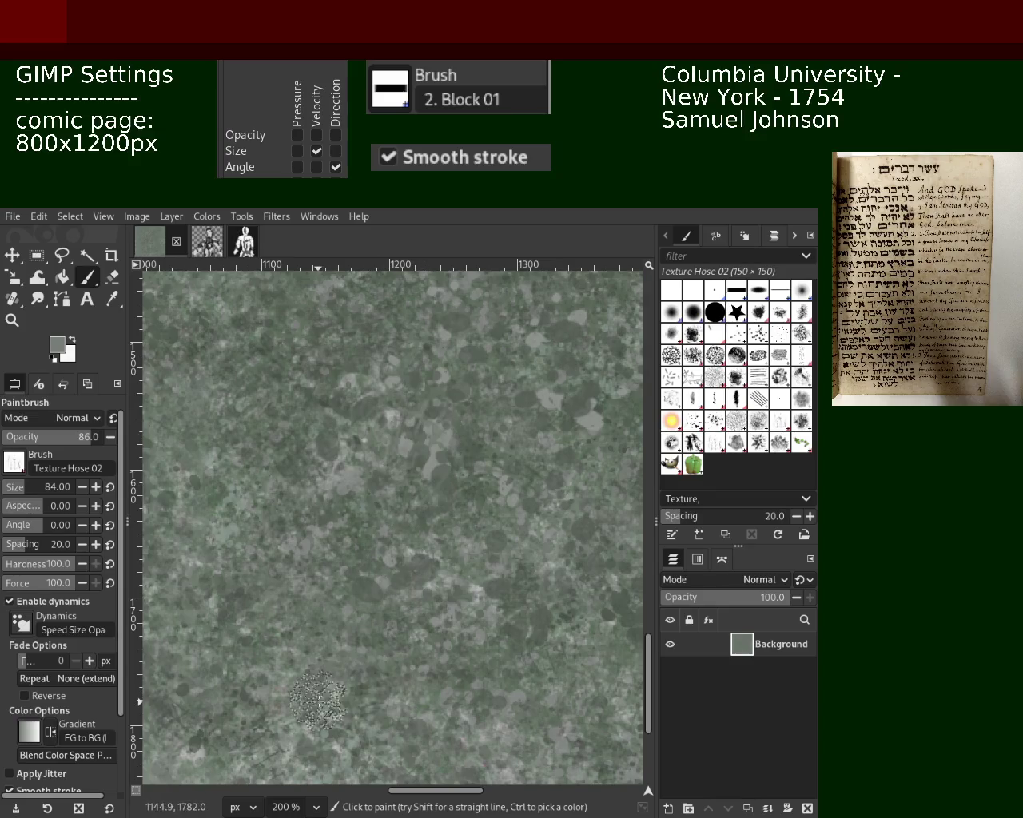
Zoom out to review the whole background, then zoom in closely to inspect the texture
{"action": "left_click", "coordinate": [12, 320]}
{"action": "left_click", "coordinate": [389, 512]}
{"action": "left_click", "coordinate": [389, 512]}
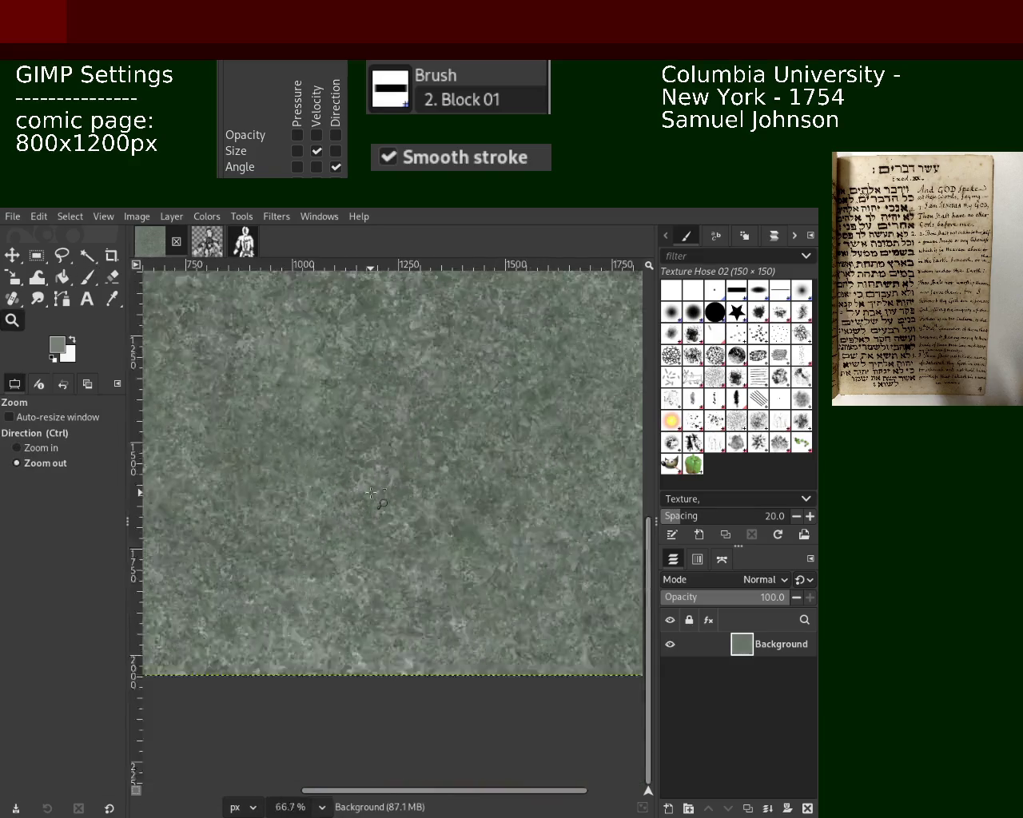
{"action": "left_click", "coordinate": [389, 511]}
{"action": "left_click", "coordinate": [389, 512], "text": "ctrl"}
{"action": "double_click", "coordinate": [389, 512]}
{"action": "double_click", "coordinate": [351, 511], "text": "ctrl"}
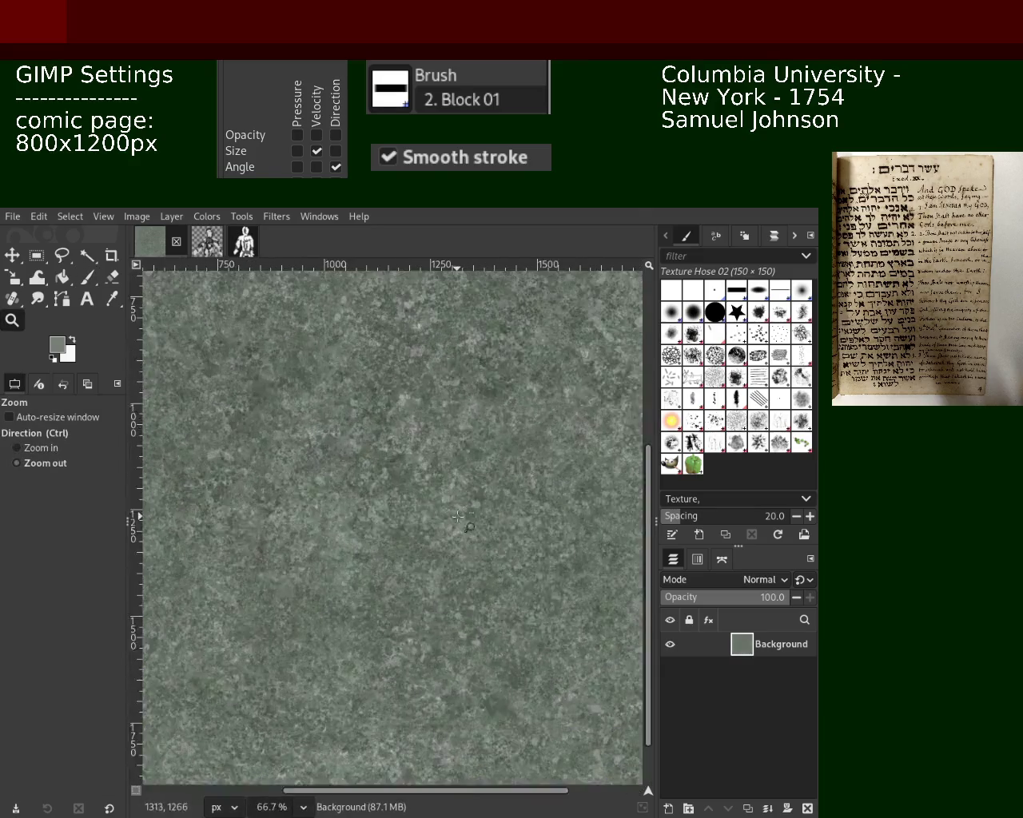
{"action": "double_click", "coordinate": [336, 510]}
{"action": "double_click", "coordinate": [326, 507], "text": "ctrl"}
{"action": "left_click", "coordinate": [326, 508]}
{"action": "double_click", "coordinate": [367, 499], "text": "ctrl"}
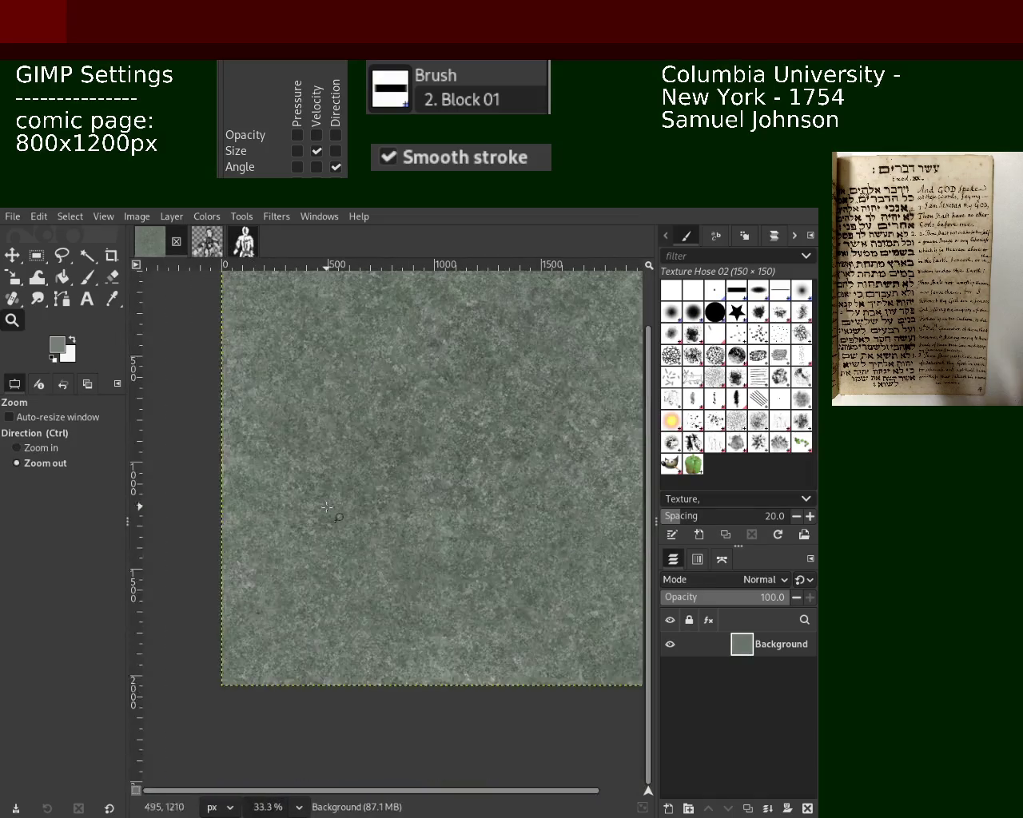
{"action": "left_click", "coordinate": [432, 487]}
{"action": "left_click", "coordinate": [486, 474]}
{"action": "double_click", "coordinate": [485, 475]}
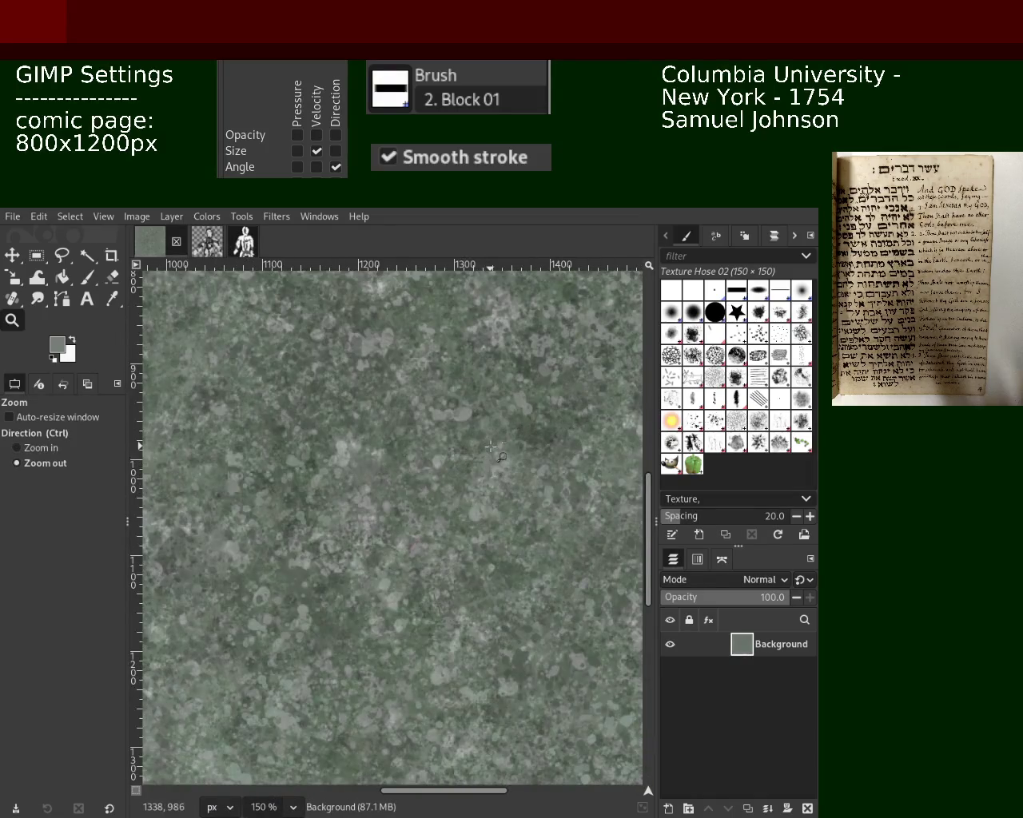
{"action": "double_click", "coordinate": [490, 447], "text": "ctrl"}
{"action": "double_click", "coordinate": [433, 505]}
{"action": "double_click", "coordinate": [454, 504]}
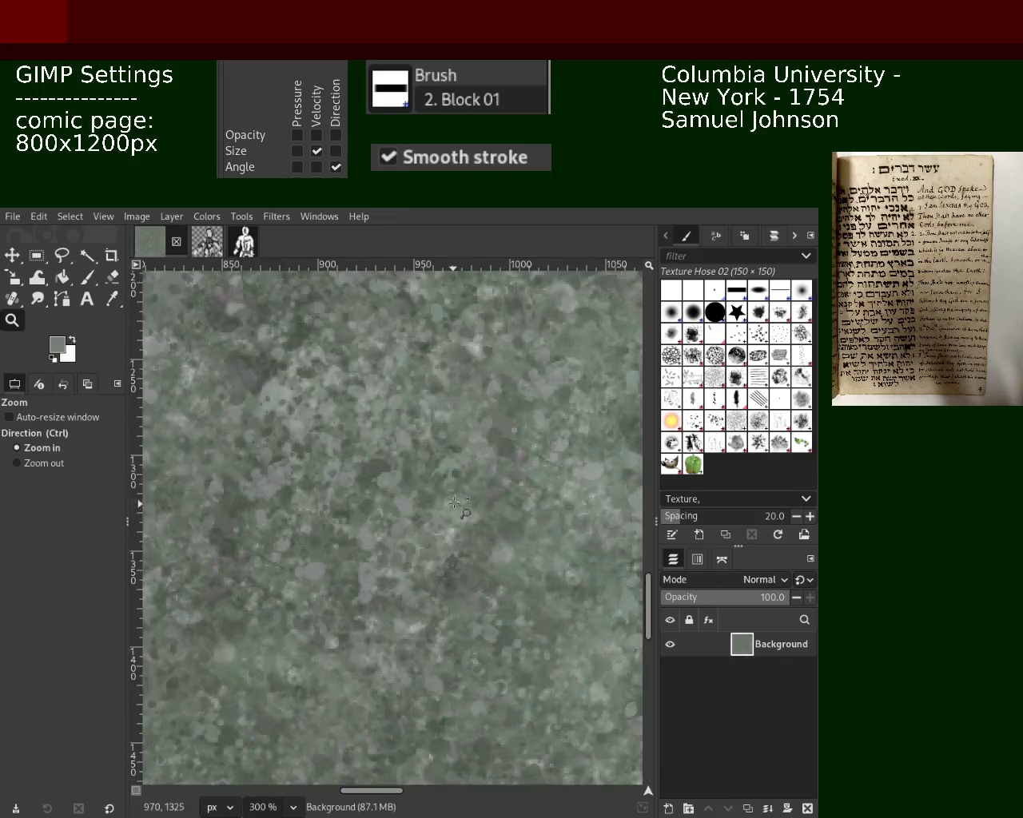
Return the view to 200% on another area and set the Paintbrush to Splats 01
{"action": "left_click", "coordinate": [455, 503], "text": "ctrl"}
{"action": "double_click", "coordinate": [416, 551], "text": "ctrl"}
{"action": "left_click", "coordinate": [368, 591]}
{"action": "double_click", "coordinate": [374, 588]}
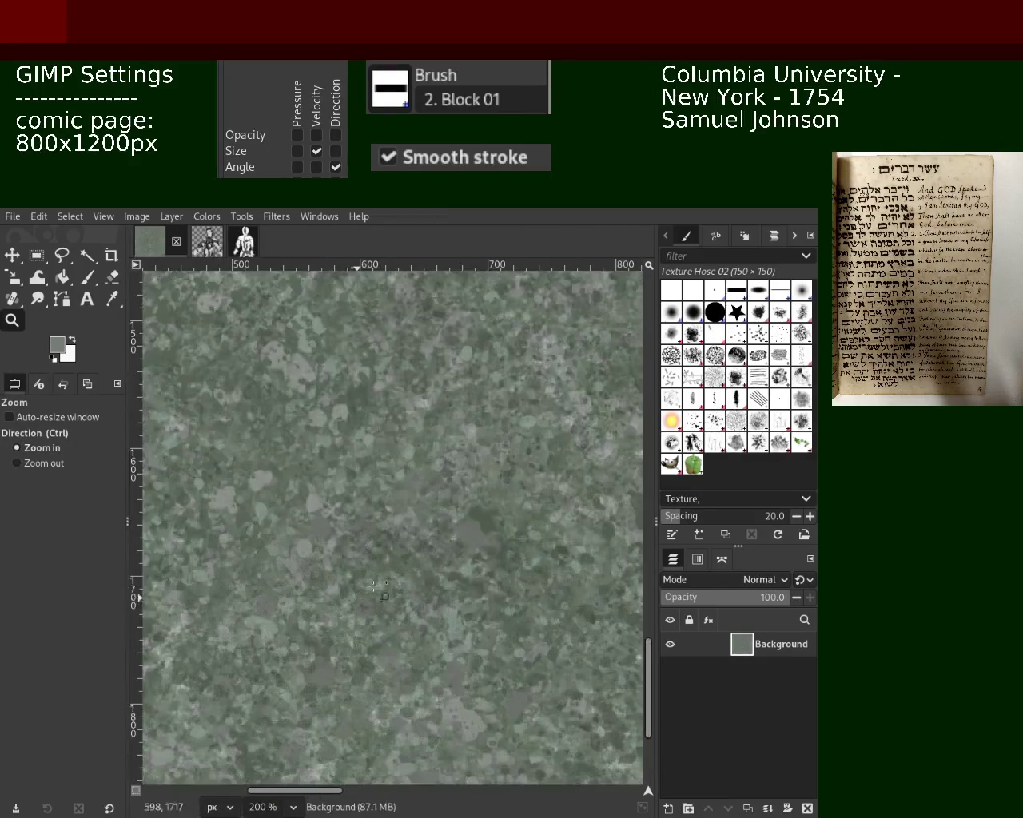
{"action": "left_click", "coordinate": [464, 509], "text": "ctrl"}
{"action": "left_click", "coordinate": [292, 406]}
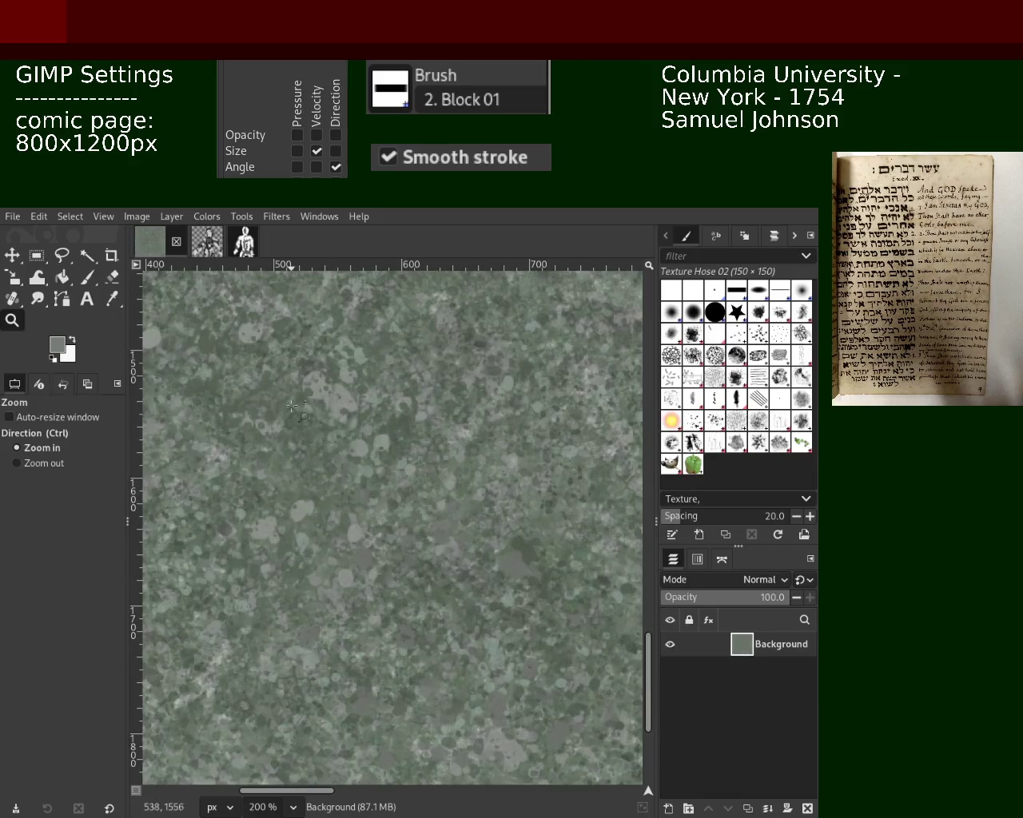
{"action": "left_click", "coordinate": [84, 282]}
{"action": "left_click", "coordinate": [688, 422]}
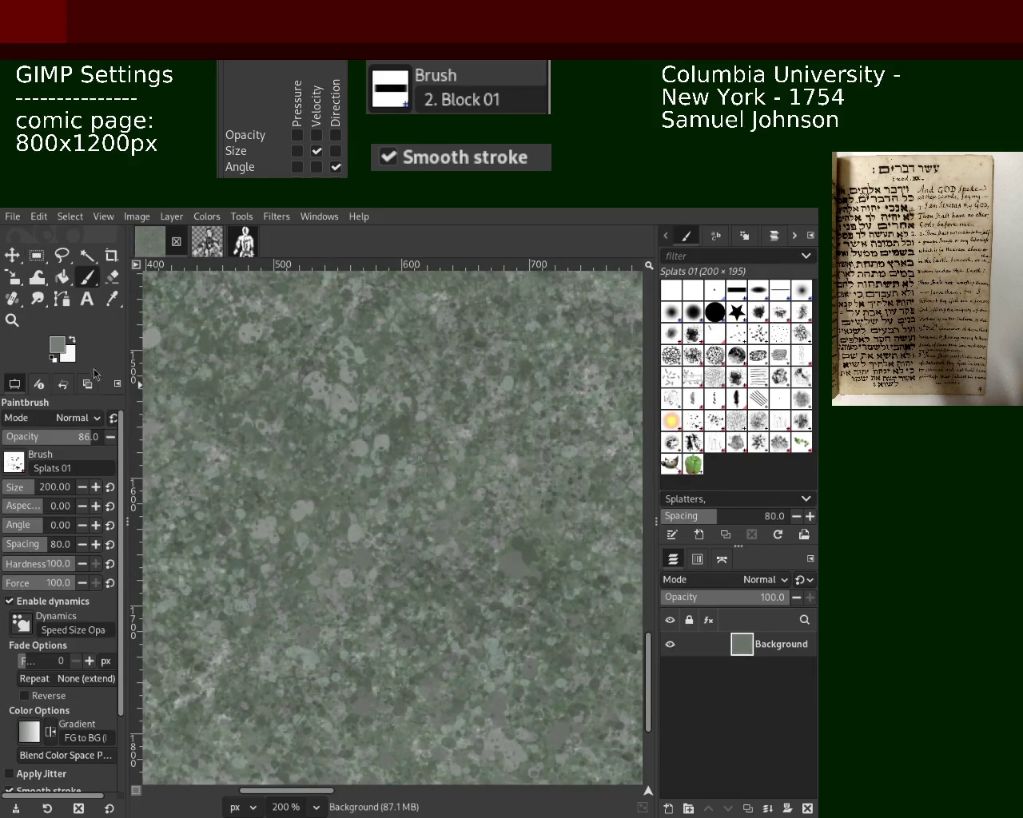
Sample a paint colour from the canvas and zoom in on the page's left edge
{"action": "left_click", "coordinate": [450, 442], "text": "ctrl"}
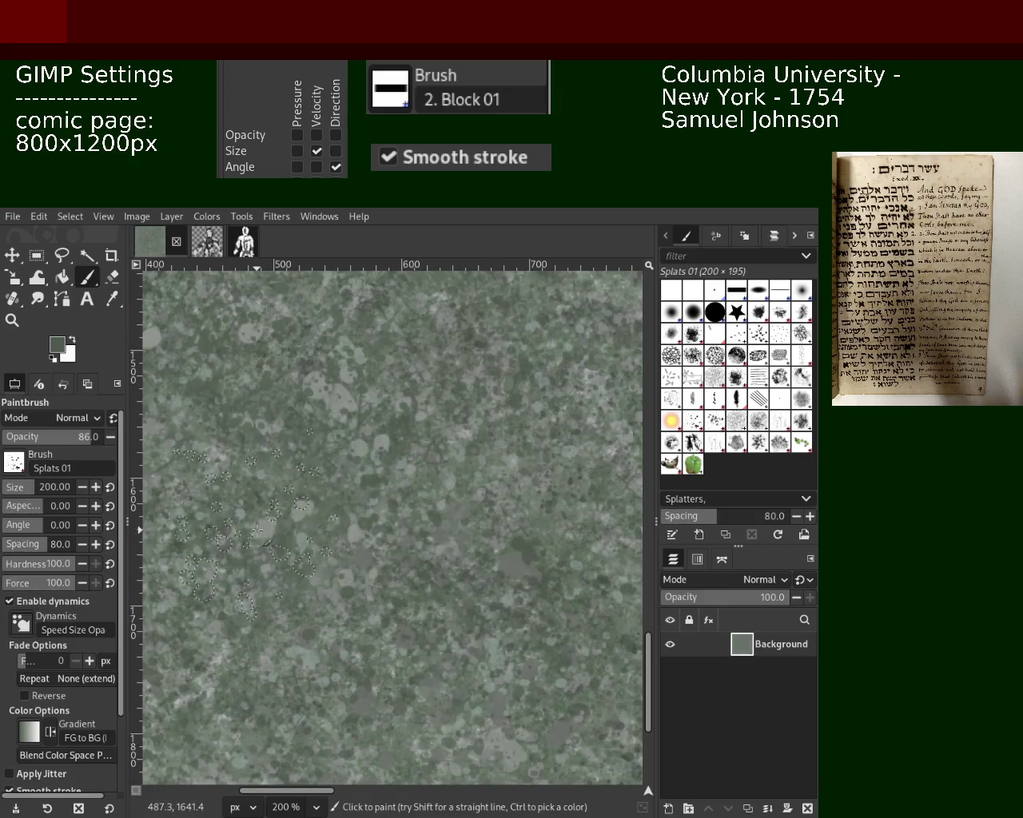
{"action": "left_click", "coordinate": [22, 322]}
{"action": "scroll", "coordinate": [230, 435], "scroll_direction": "down", "scroll_amount": 4}
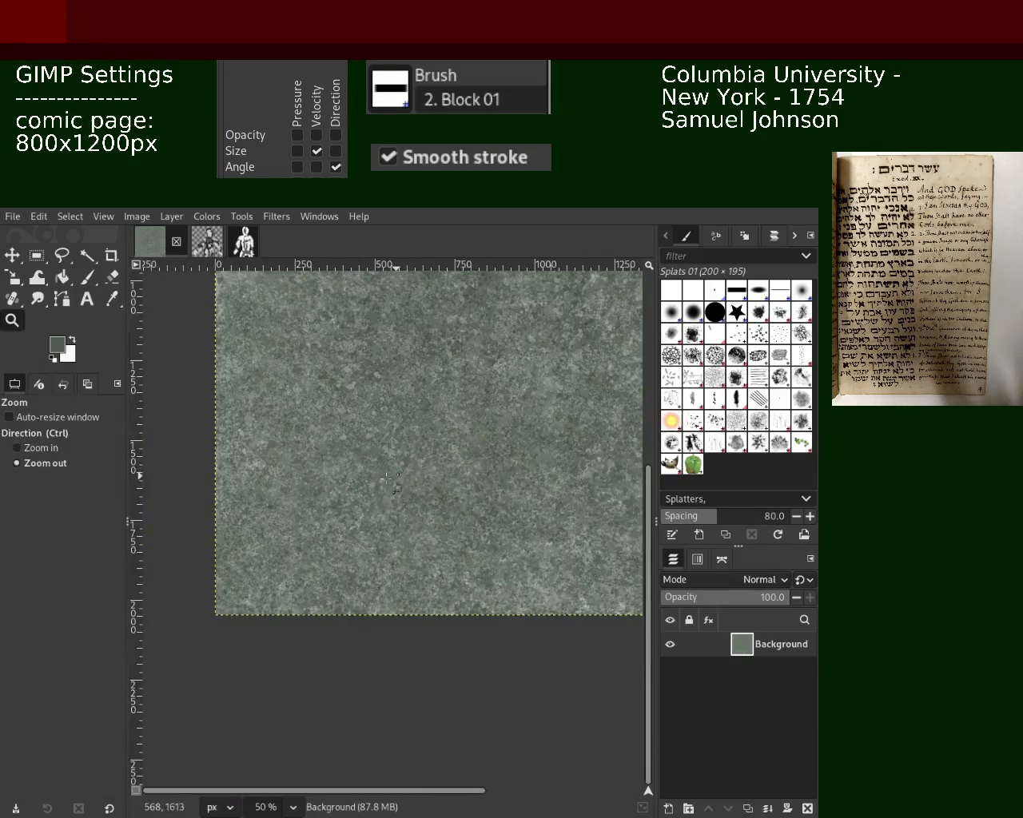
{"action": "left_click", "coordinate": [230, 436]}
{"action": "left_click", "coordinate": [231, 435]}
{"action": "left_click", "coordinate": [230, 436]}
{"action": "left_click", "coordinate": [232, 455]}
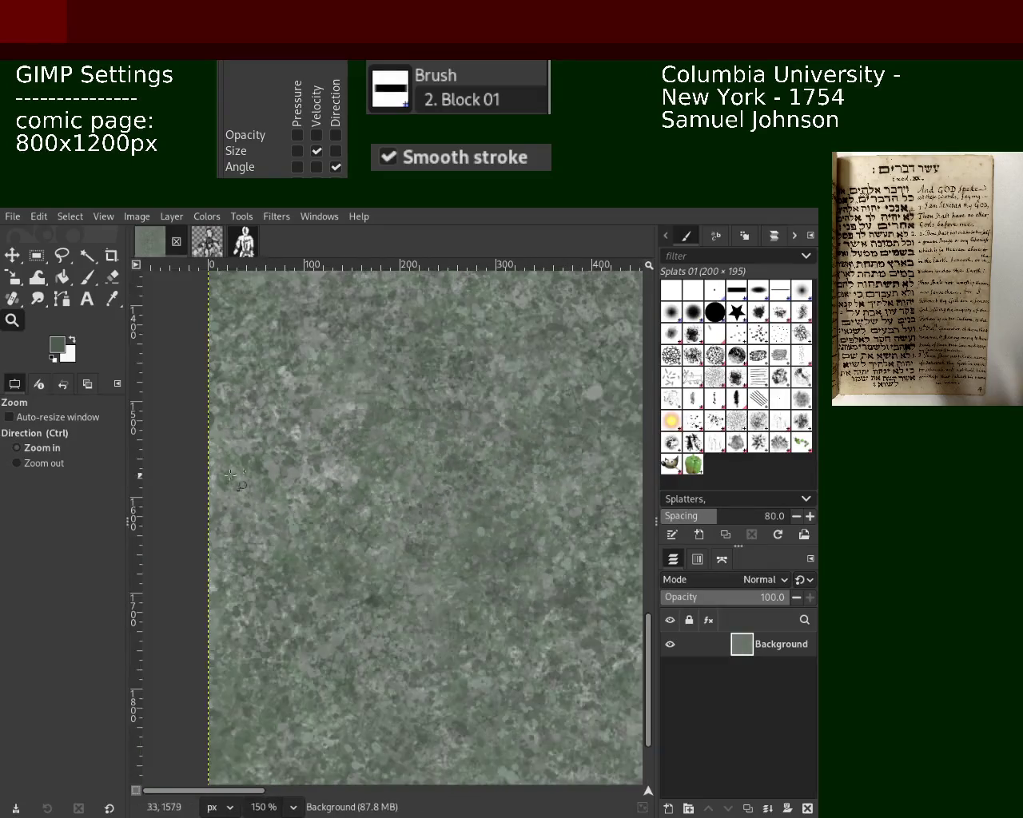
{"action": "left_click", "coordinate": [88, 277]}
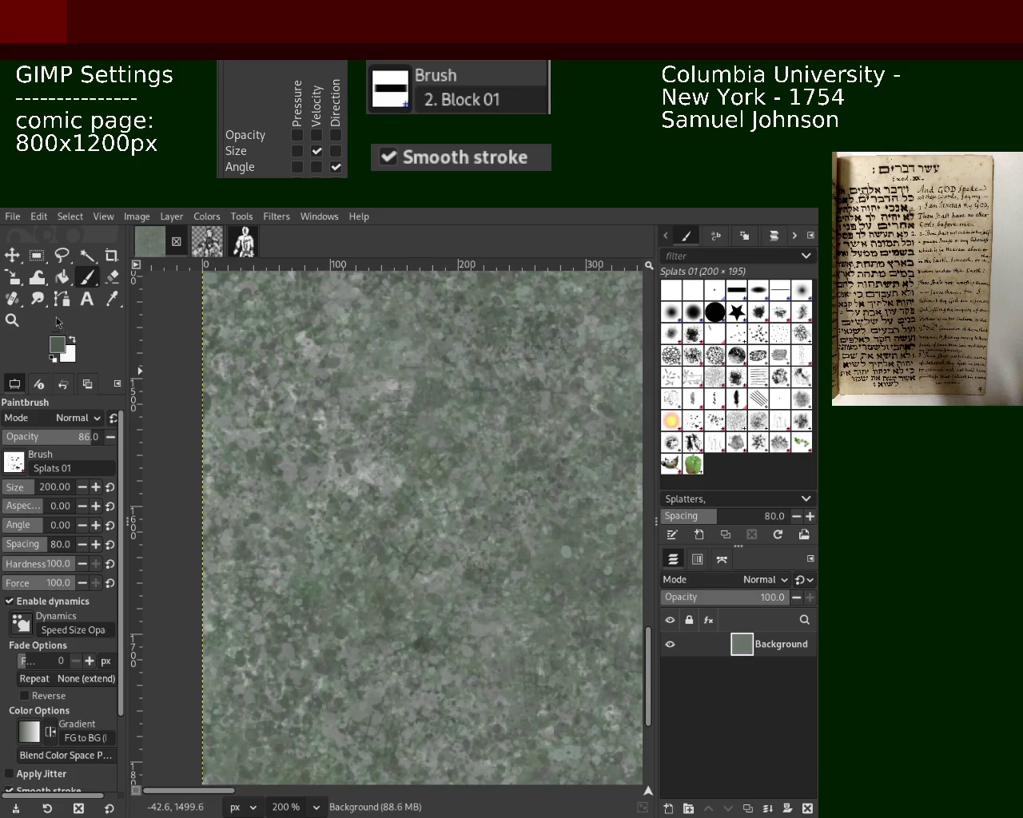
Zoom out around the left edge and stamp Splats 01 marks on the lower canvas
{"action": "left_click", "coordinate": [12, 319]}
{"action": "left_click", "coordinate": [421, 405], "text": "ctrl"}
{"action": "left_click", "coordinate": [421, 405], "text": "ctrl"}
{"action": "left_click", "coordinate": [421, 405]}
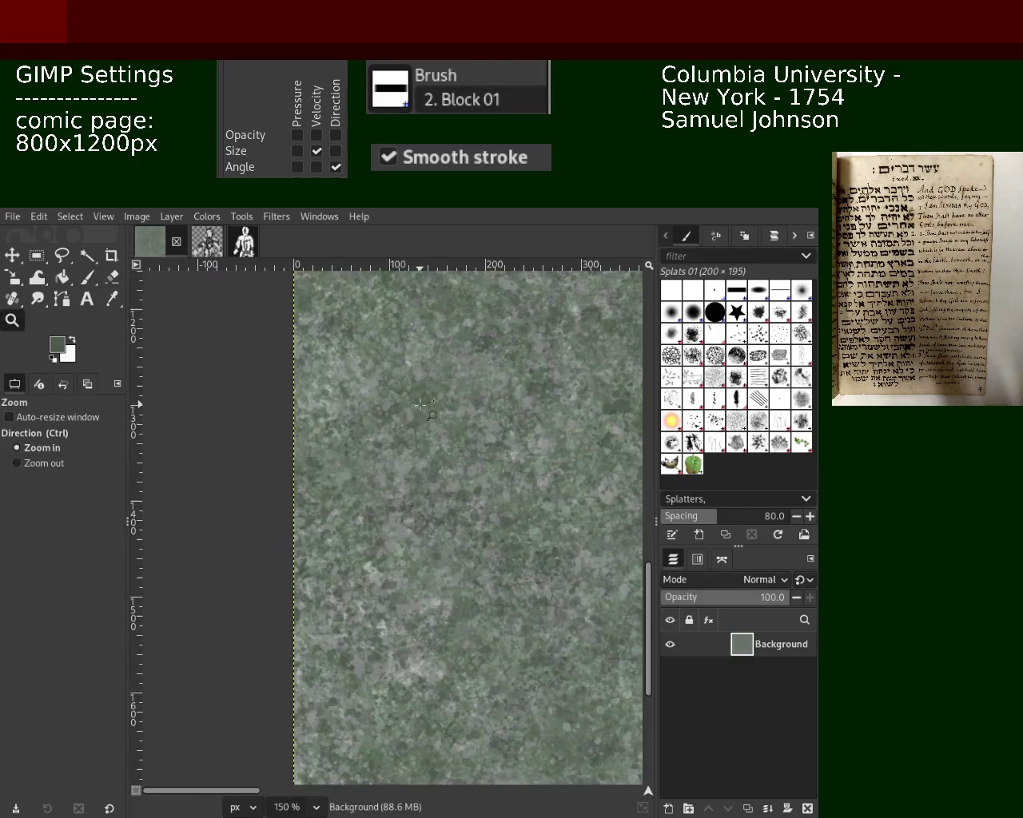
{"action": "left_click", "coordinate": [88, 278]}
{"action": "left_click", "coordinate": [404, 623]}
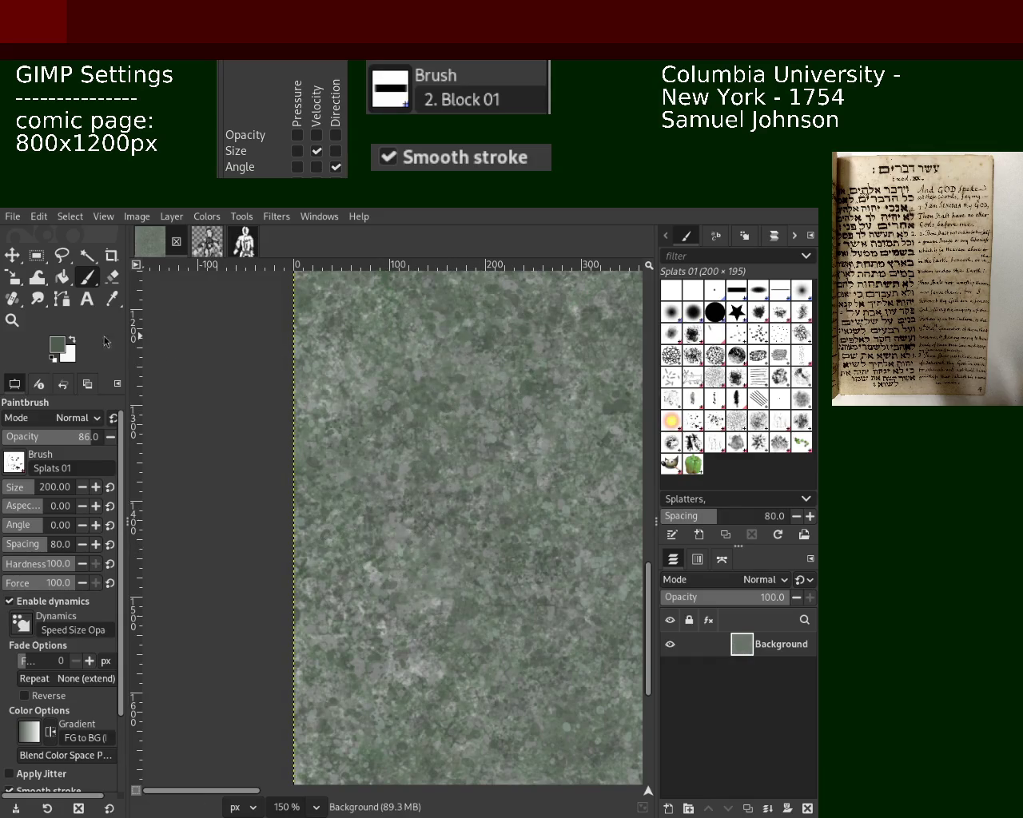
Paint a cluster of splatter marks on the page's left side, then sample a new canvas colour
{"action": "left_click", "coordinate": [12, 319]}
{"action": "left_click", "coordinate": [336, 502], "text": "ctrl"}
{"action": "left_click", "coordinate": [335, 502], "text": "ctrl"}
{"action": "left_click", "coordinate": [336, 502]}
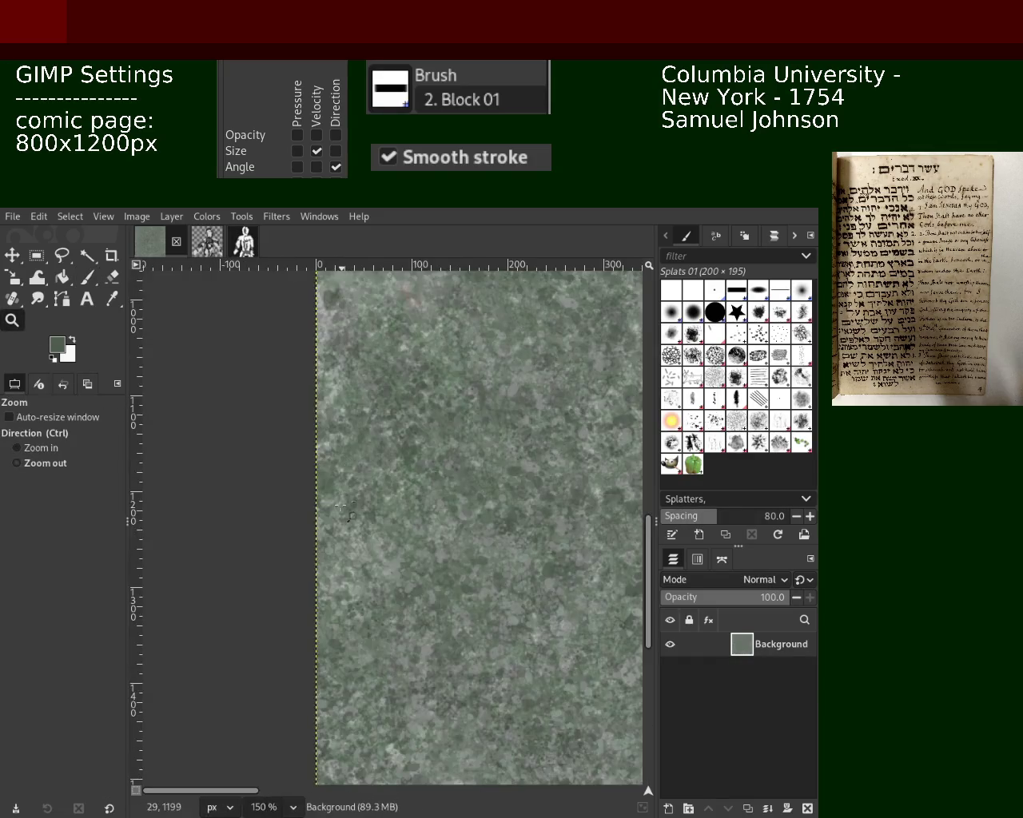
{"action": "left_click", "coordinate": [335, 502], "text": "ctrl"}
{"action": "double_click", "coordinate": [336, 502]}
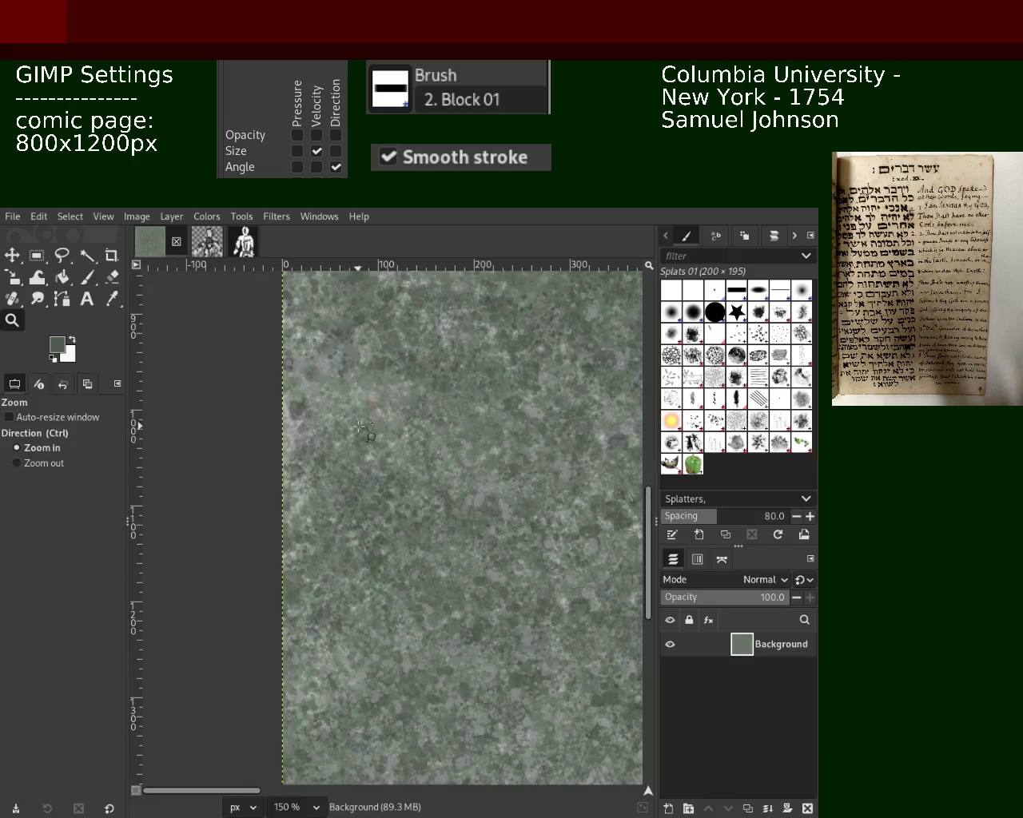
{"action": "left_click", "coordinate": [80, 279]}
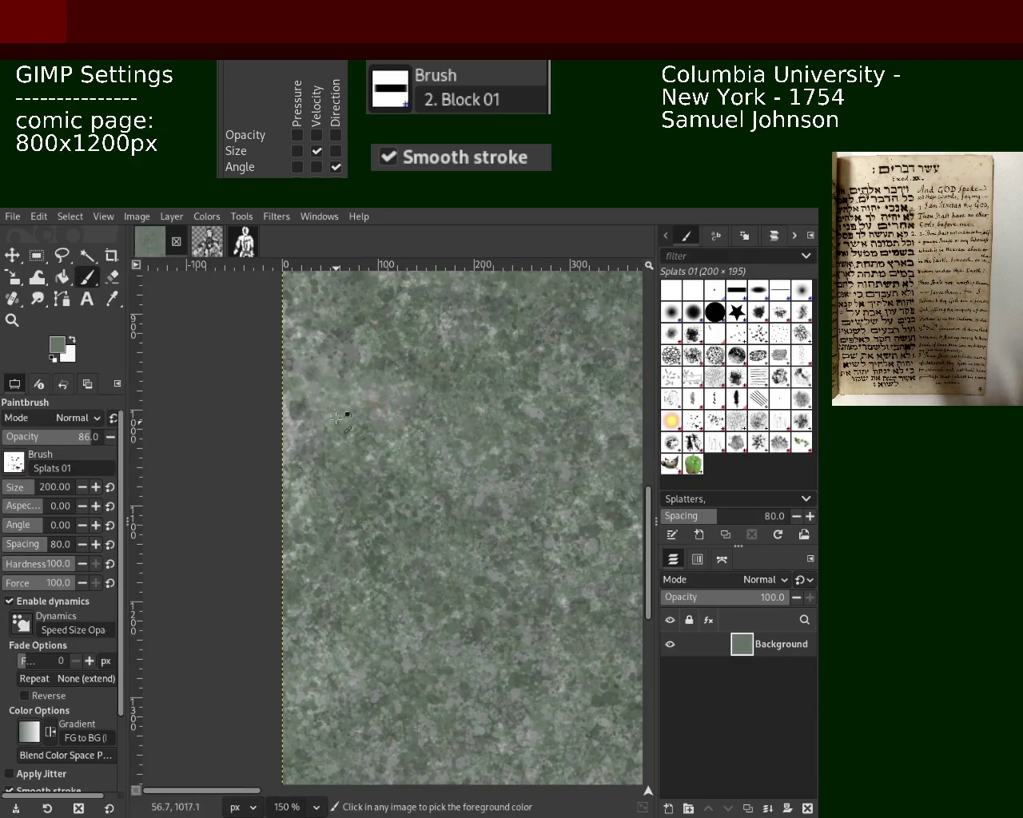
{"action": "left_click", "coordinate": [384, 473]}
{"action": "key", "text": "ctrl"}
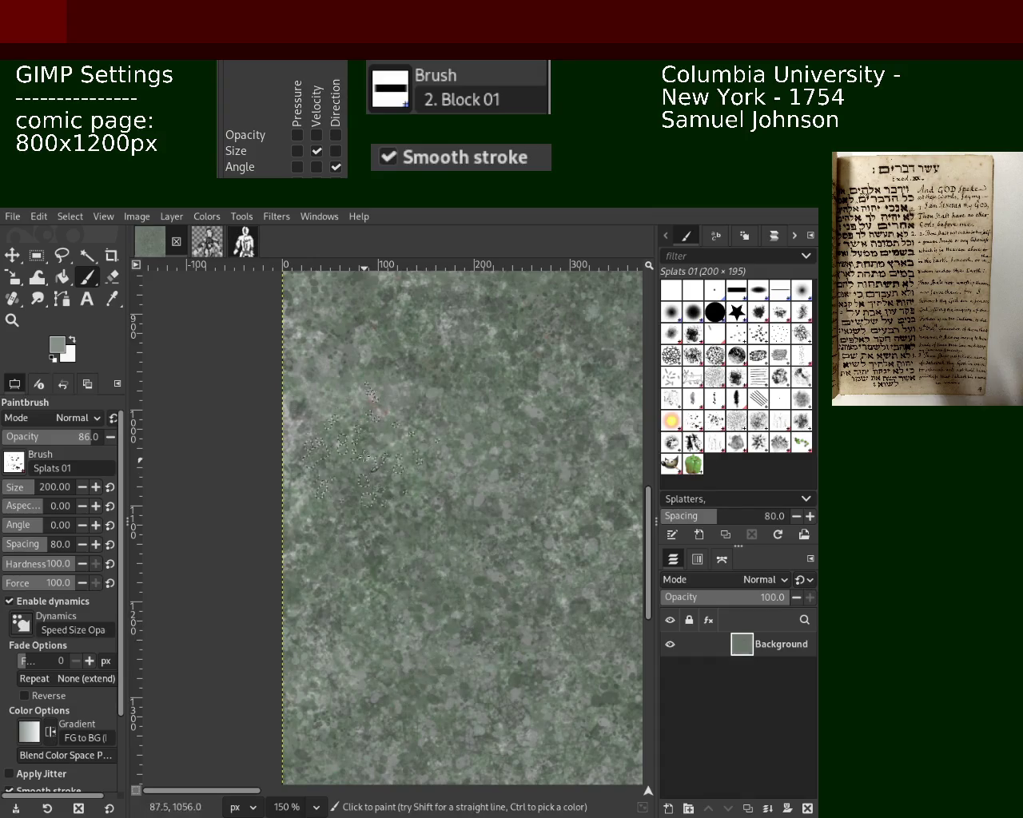
Zoom to 200% on another area and stamp a speckled Texture Hose 02 patch near the centre
{"action": "key", "text": "z"}
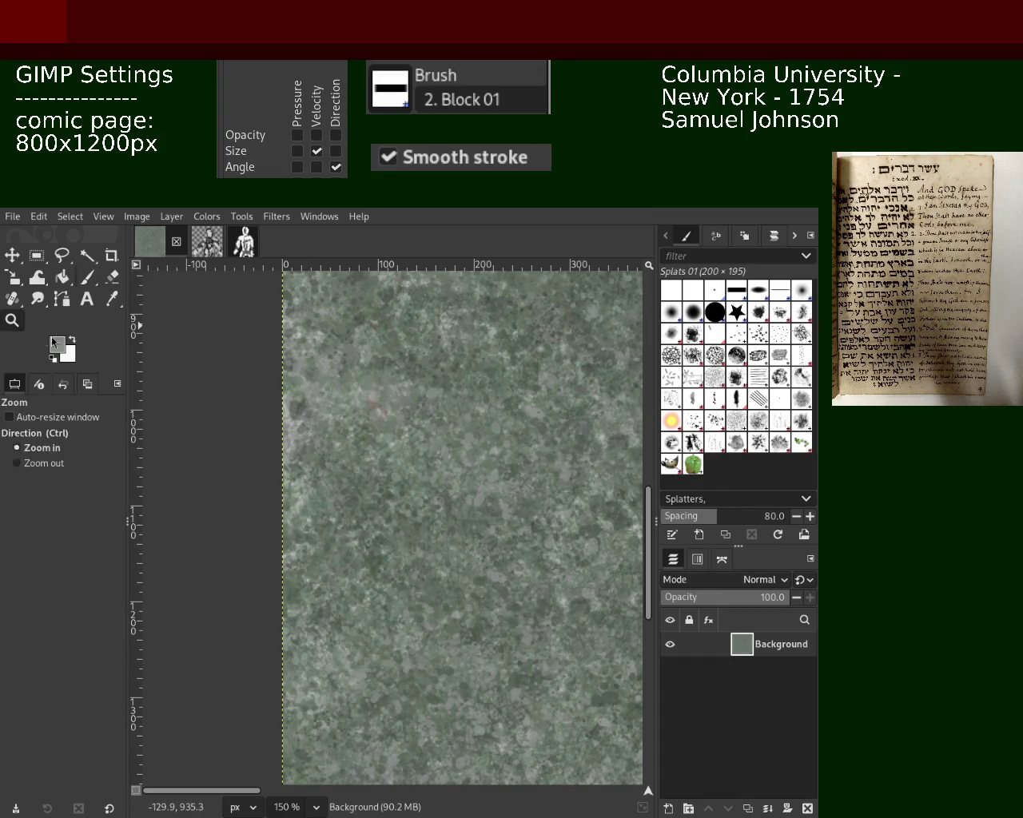
{"action": "left_click", "coordinate": [294, 357], "text": "ctrl"}
{"action": "left_click", "coordinate": [294, 357], "text": "ctrl"}
{"action": "left_click", "coordinate": [294, 358]}
{"action": "left_click", "coordinate": [336, 400]}
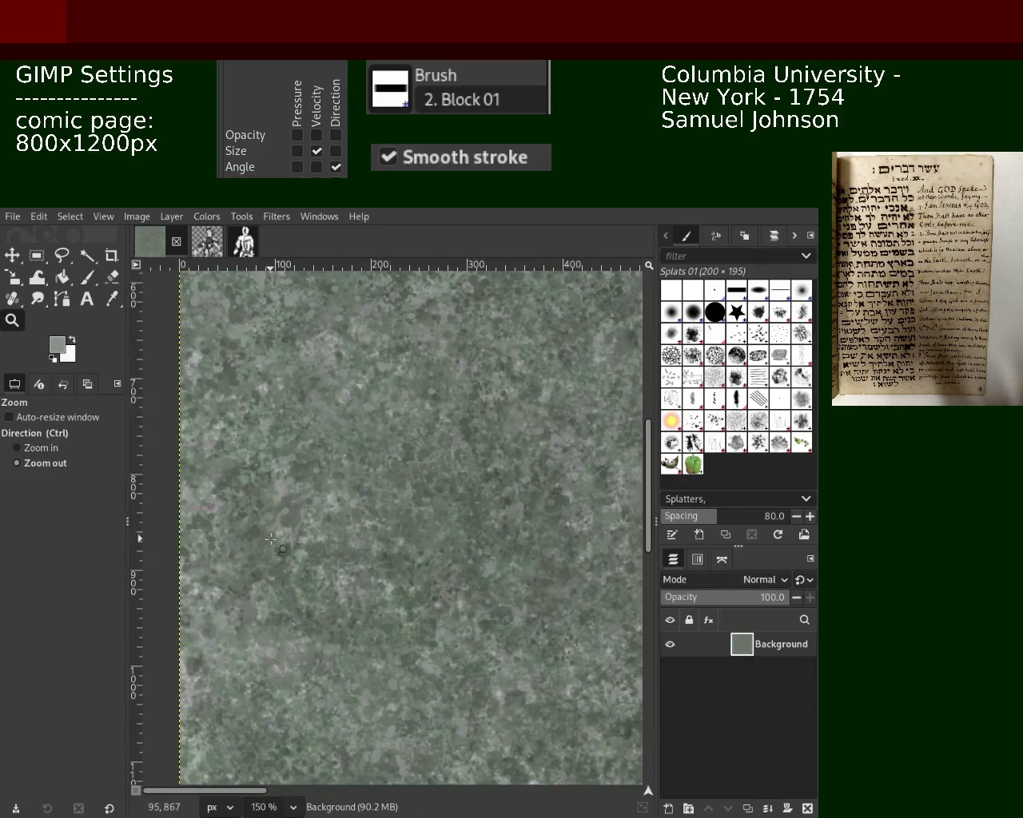
{"action": "left_click", "coordinate": [368, 424], "text": "ctrl"}
{"action": "left_click", "coordinate": [402, 459]}
{"action": "left_click", "coordinate": [392, 399], "text": "ctrl"}
{"action": "left_click", "coordinate": [240, 343]}
{"action": "left_click", "coordinate": [185, 319]}
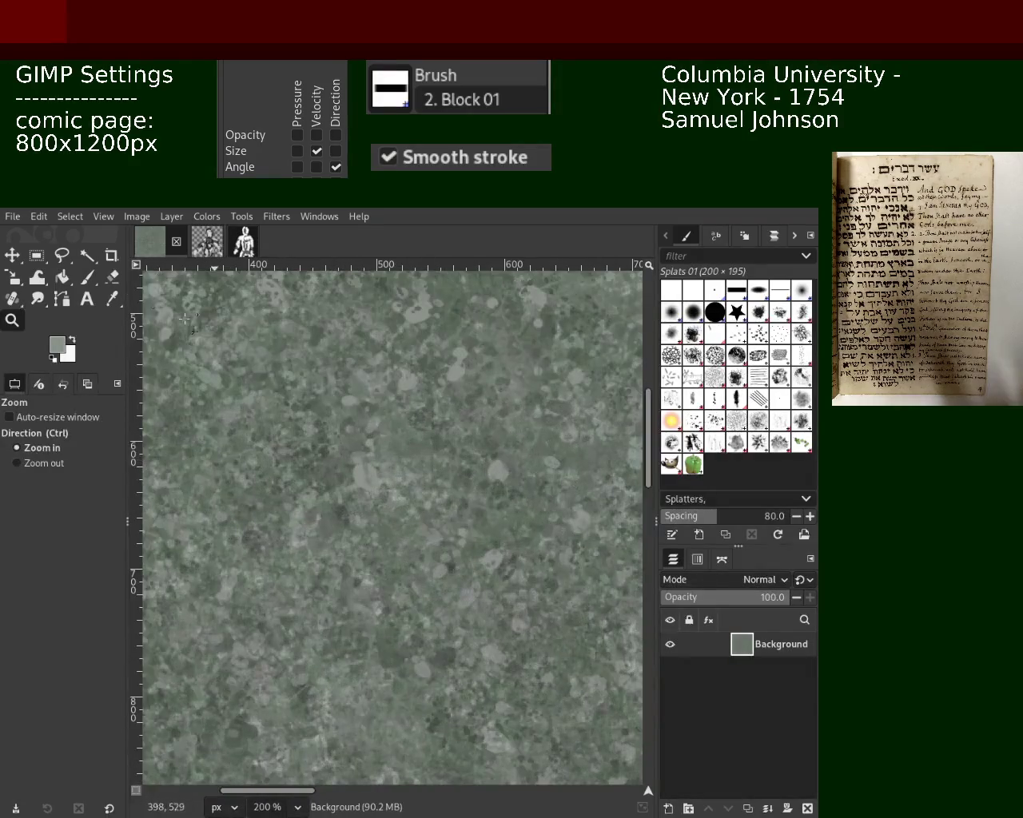
{"action": "left_click", "coordinate": [87, 279]}
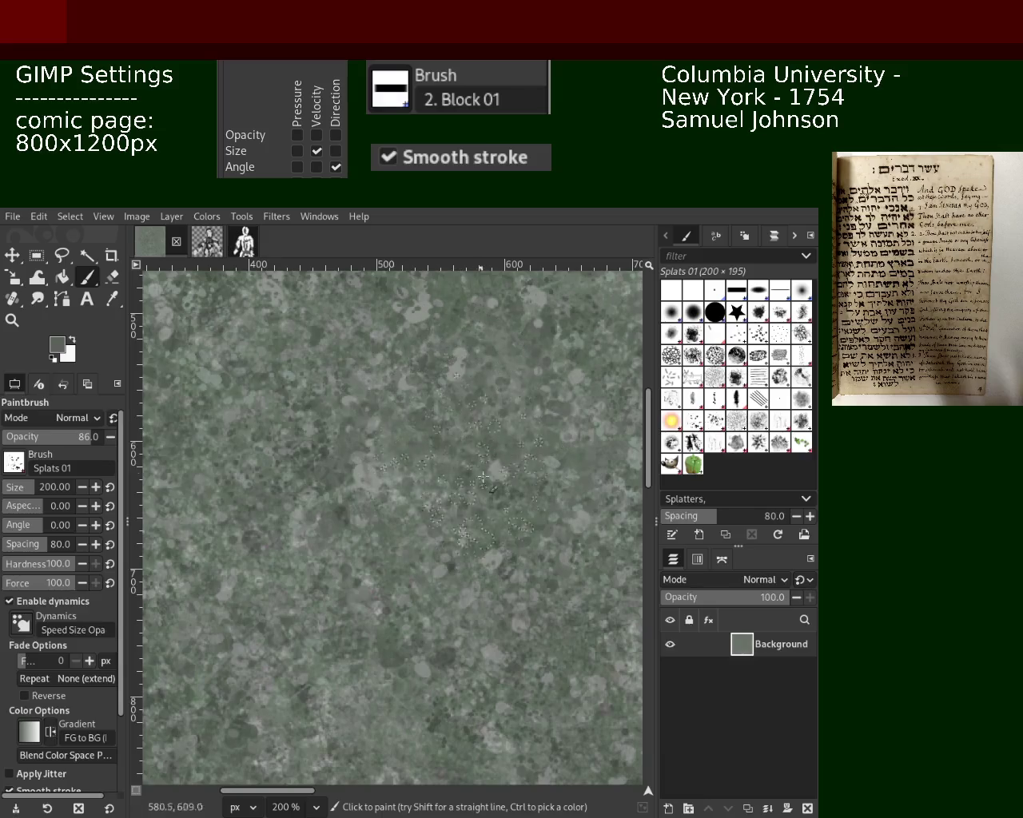
{"action": "left_click", "coordinate": [695, 442]}
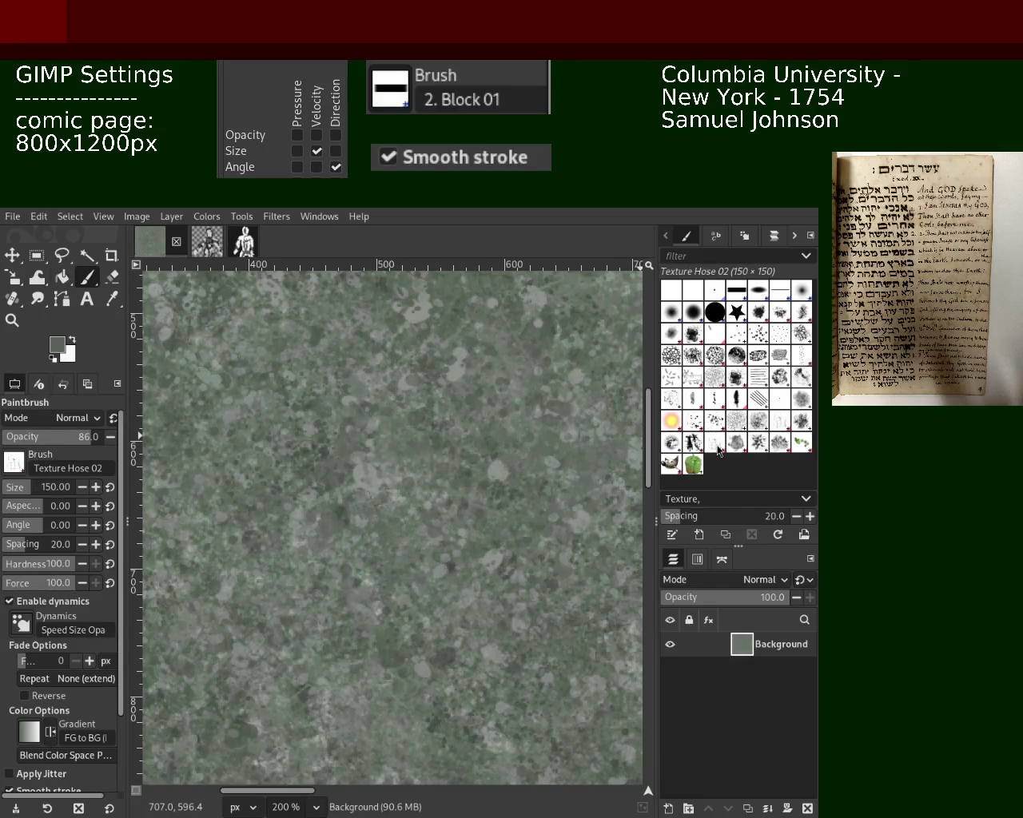
{"action": "left_click_drag", "start_coordinate": [479, 452], "coordinate": [481, 633]}
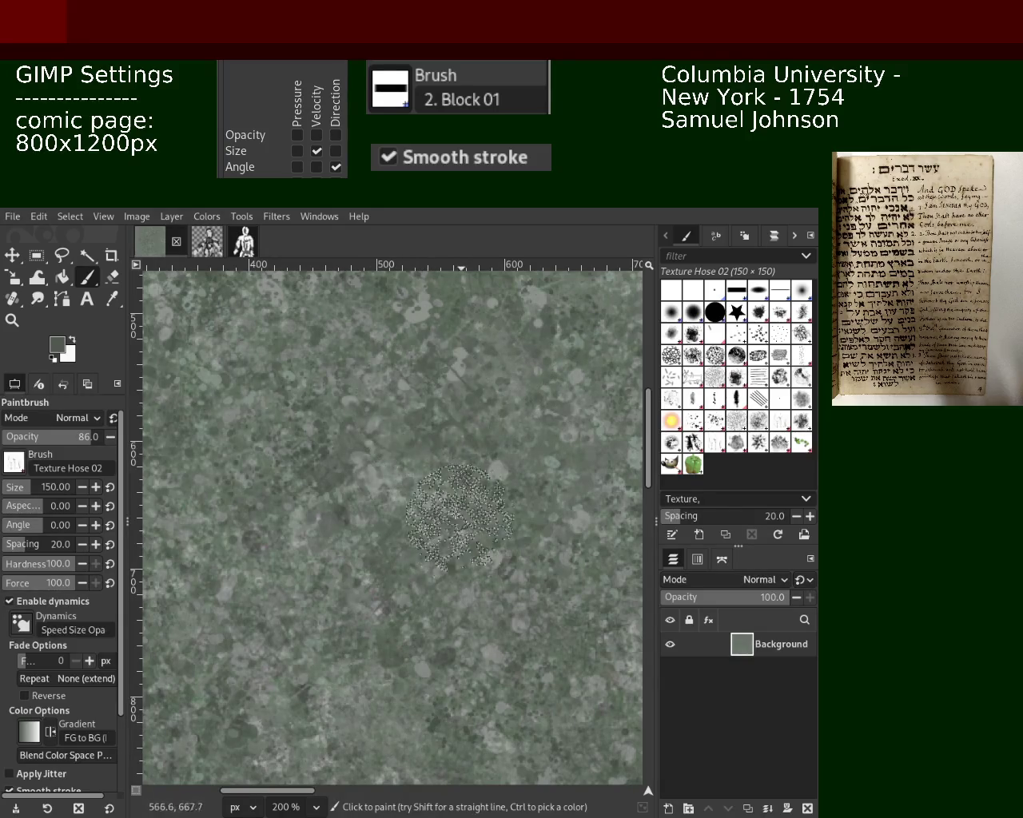
Sample a canvas colour and stamp a speckled Texture Hose 02 dab near the bottom at 79 opacity
{"action": "key", "text": "ctrl"}
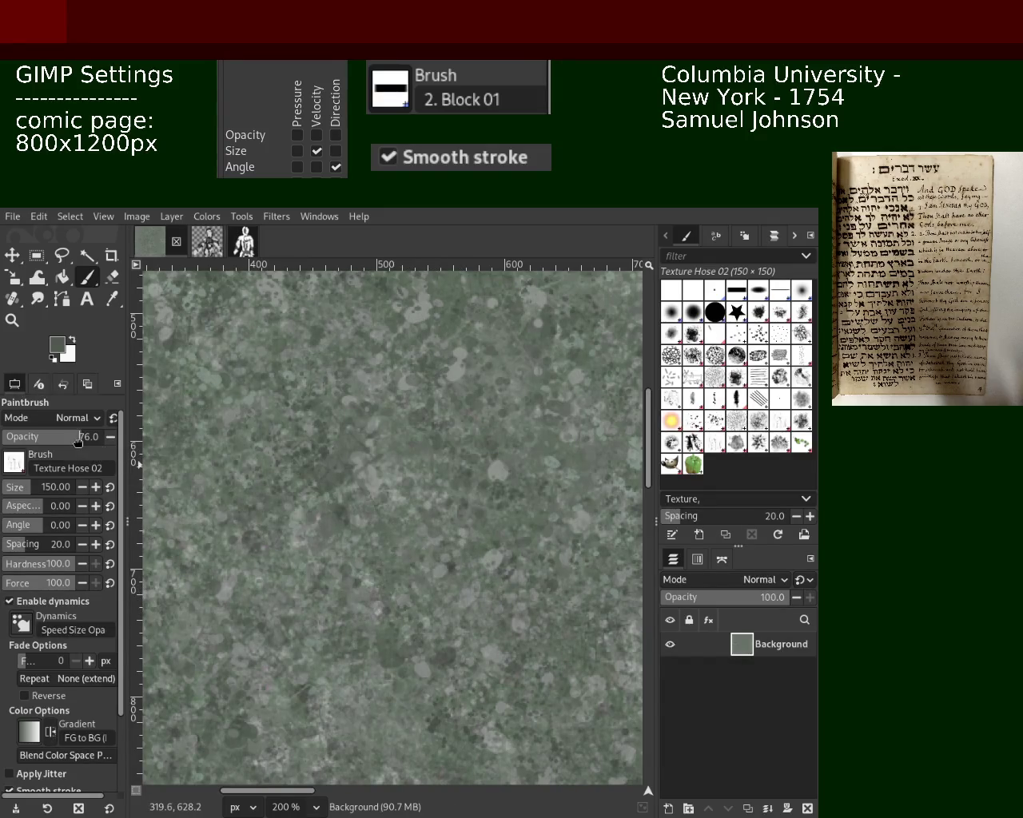
{"action": "scroll", "coordinate": [78, 440], "scroll_direction": "up", "scroll_amount": 3}
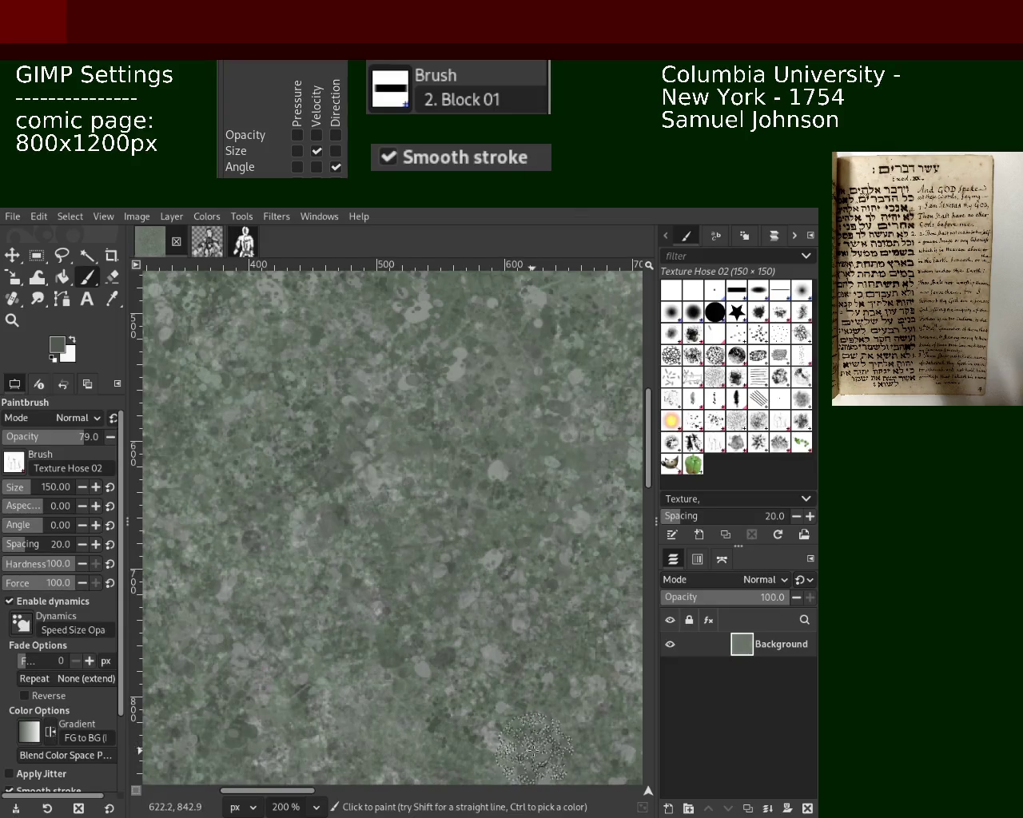
{"action": "left_click", "coordinate": [514, 661]}
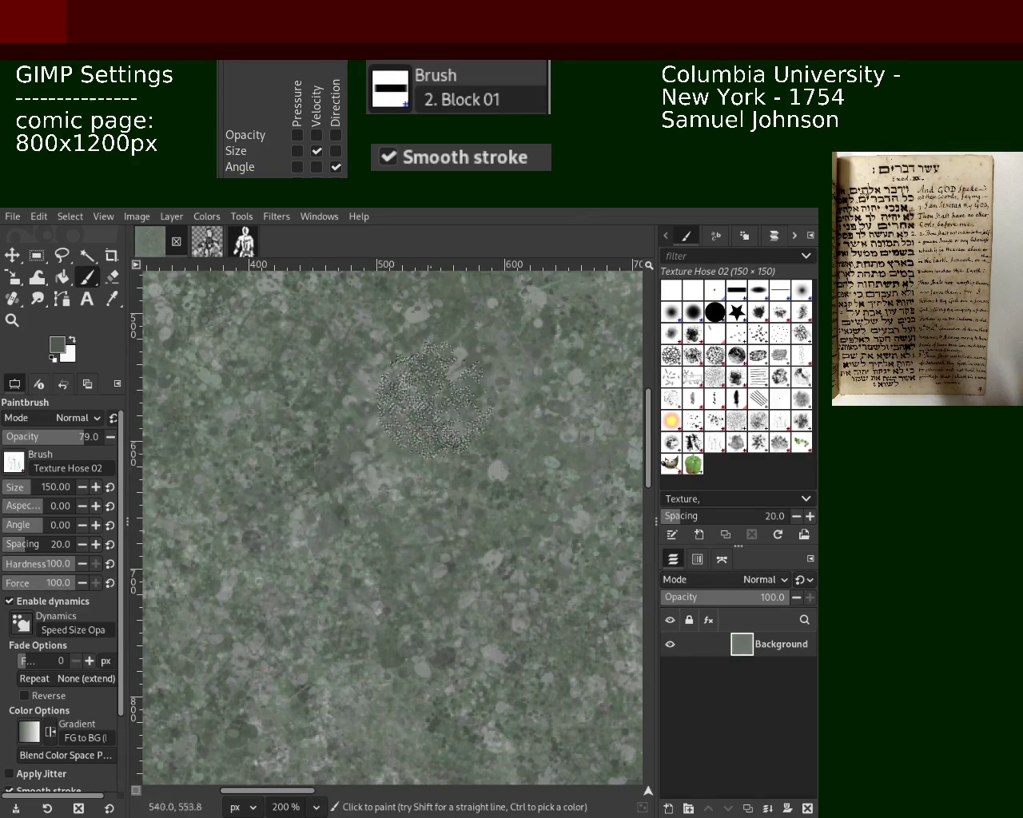
Zoom out to look over the texture, then return to painting with the Splats 01 brush
{"action": "left_click", "coordinate": [12, 319]}
{"action": "key", "text": "minus"}
{"action": "key", "text": "minus"}
{"action": "key", "text": "minus"}
{"action": "key", "text": "1"}
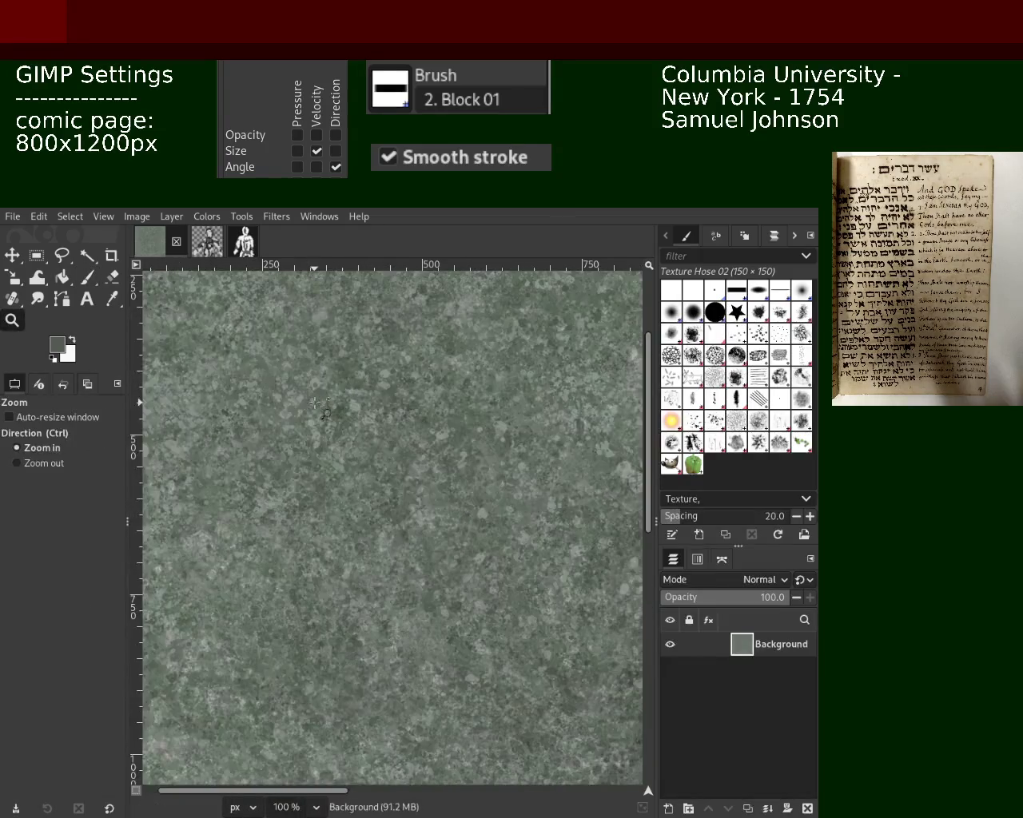
{"action": "scroll", "coordinate": [319, 415], "scroll_direction": "up", "scroll_amount": 2, "text": "ctrl"}
{"action": "scroll", "coordinate": [331, 443], "scroll_direction": "down", "scroll_amount": 1, "text": "ctrl"}
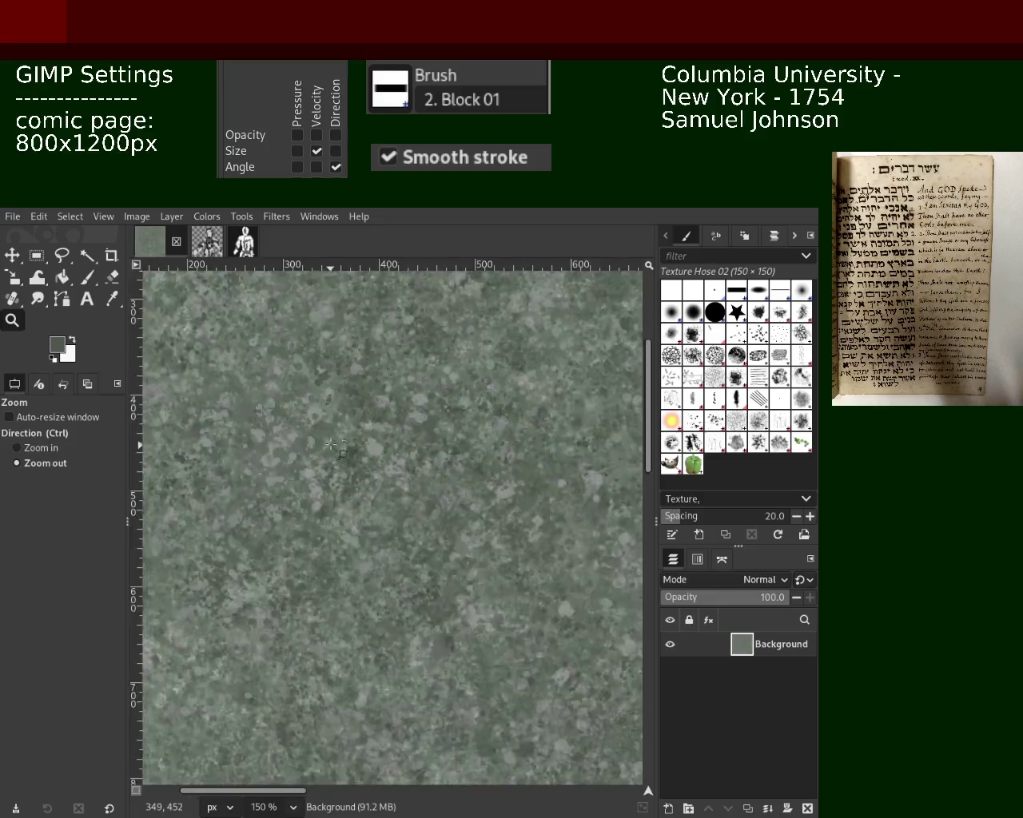
{"action": "scroll", "coordinate": [331, 444], "scroll_direction": "down", "scroll_amount": 2, "text": "ctrl"}
{"action": "scroll", "coordinate": [331, 443], "scroll_direction": "up", "scroll_amount": 2, "text": "ctrl"}
{"action": "left_click", "coordinate": [87, 277]}
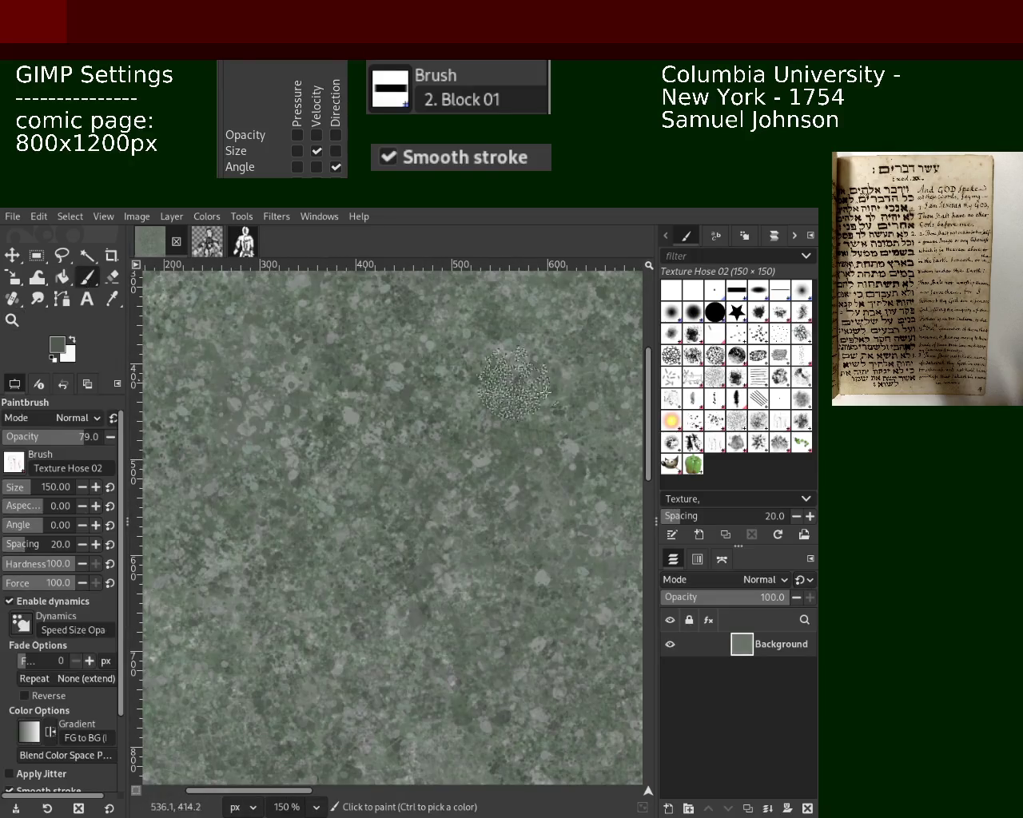
{"action": "key", "text": "comma"}
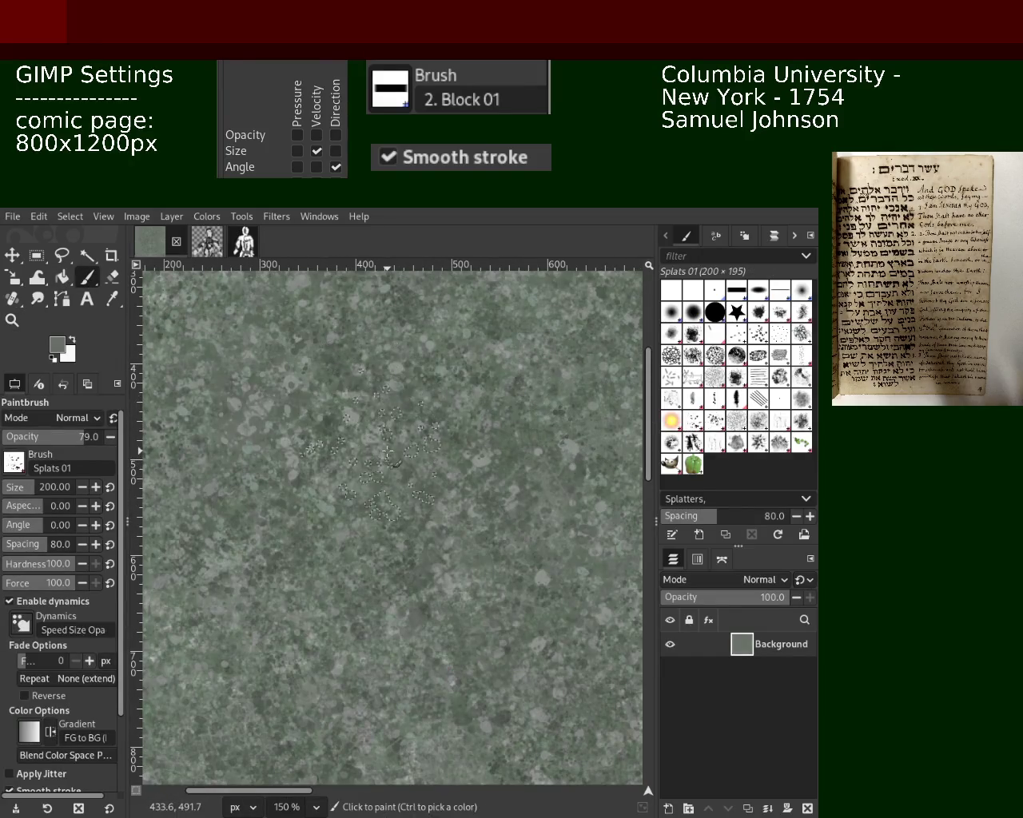
Sample a darker green from the canvas and zoom around to inspect the texture
{"action": "key", "text": "ctrl"}
{"action": "key", "text": "ctrl"}
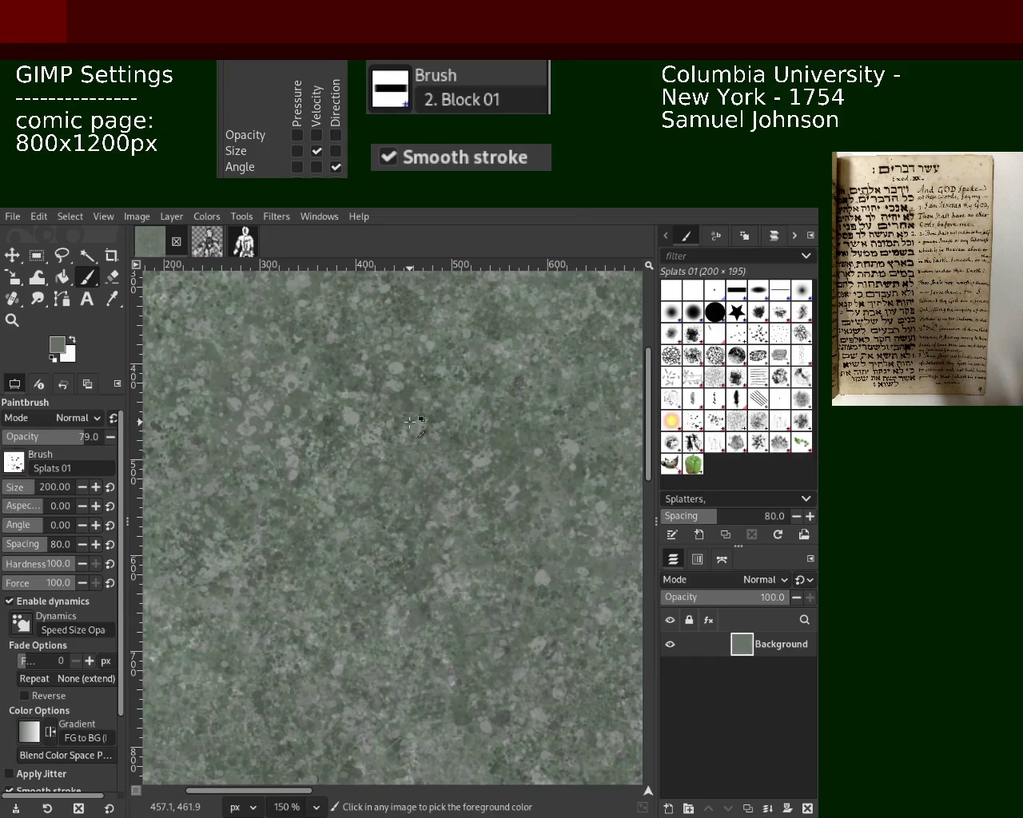
{"action": "left_click", "coordinate": [410, 422], "text": "ctrl"}
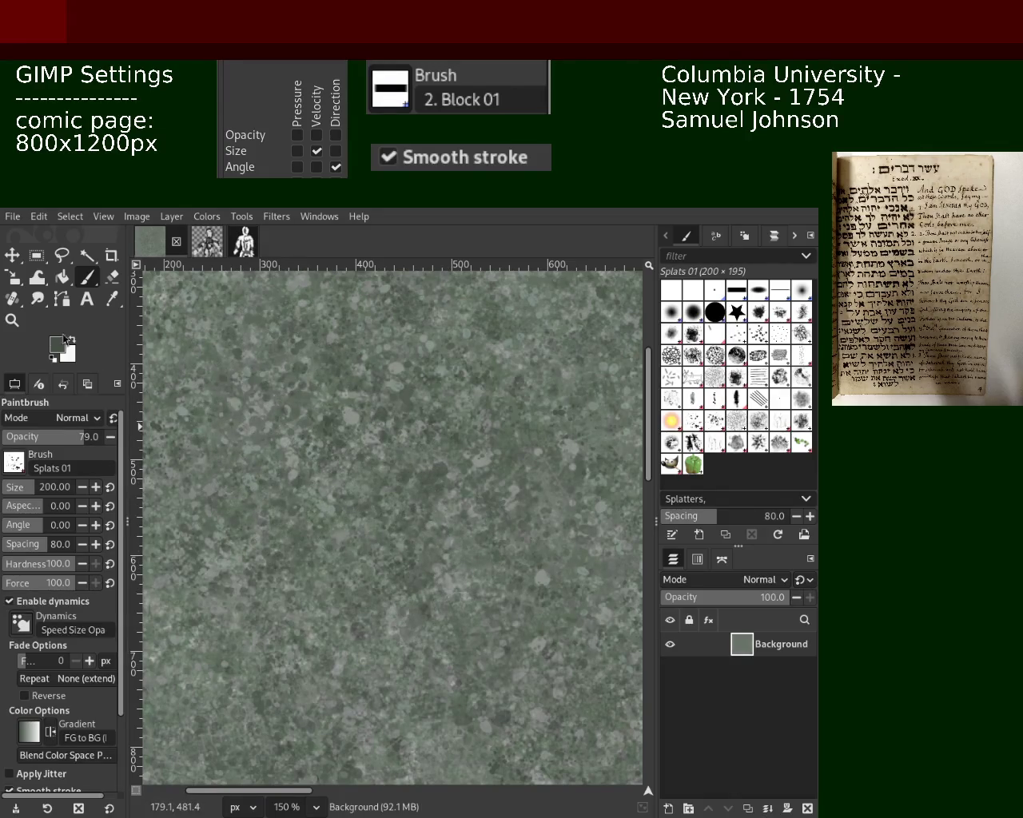
{"action": "key", "text": "z"}
{"action": "scroll", "coordinate": [406, 475], "scroll_direction": "down", "scroll_amount": 2}
{"action": "scroll", "coordinate": [406, 475], "scroll_direction": "down", "scroll_amount": 3}
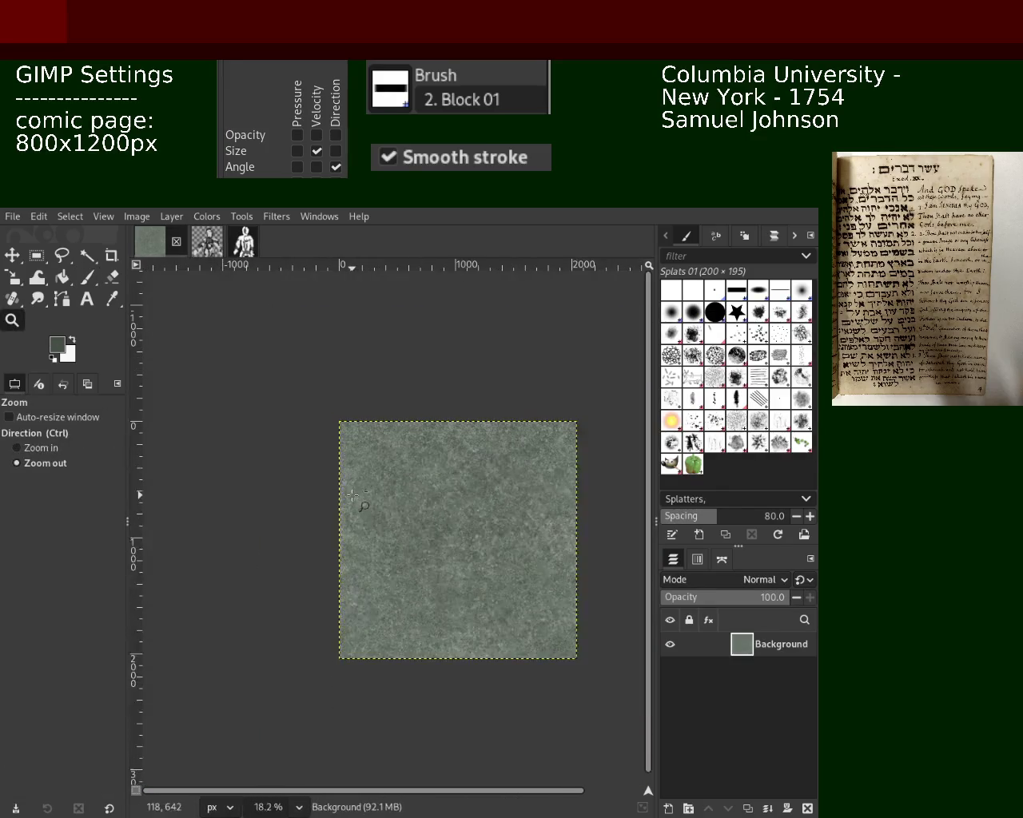
{"action": "scroll", "coordinate": [403, 479], "scroll_direction": "down", "scroll_amount": 1}
{"action": "scroll", "coordinate": [404, 484], "scroll_direction": "up", "scroll_amount": 3}
{"action": "scroll", "coordinate": [400, 492], "scroll_direction": "up", "scroll_amount": 1}
{"action": "scroll", "coordinate": [401, 492], "scroll_direction": "down", "scroll_amount": 1}
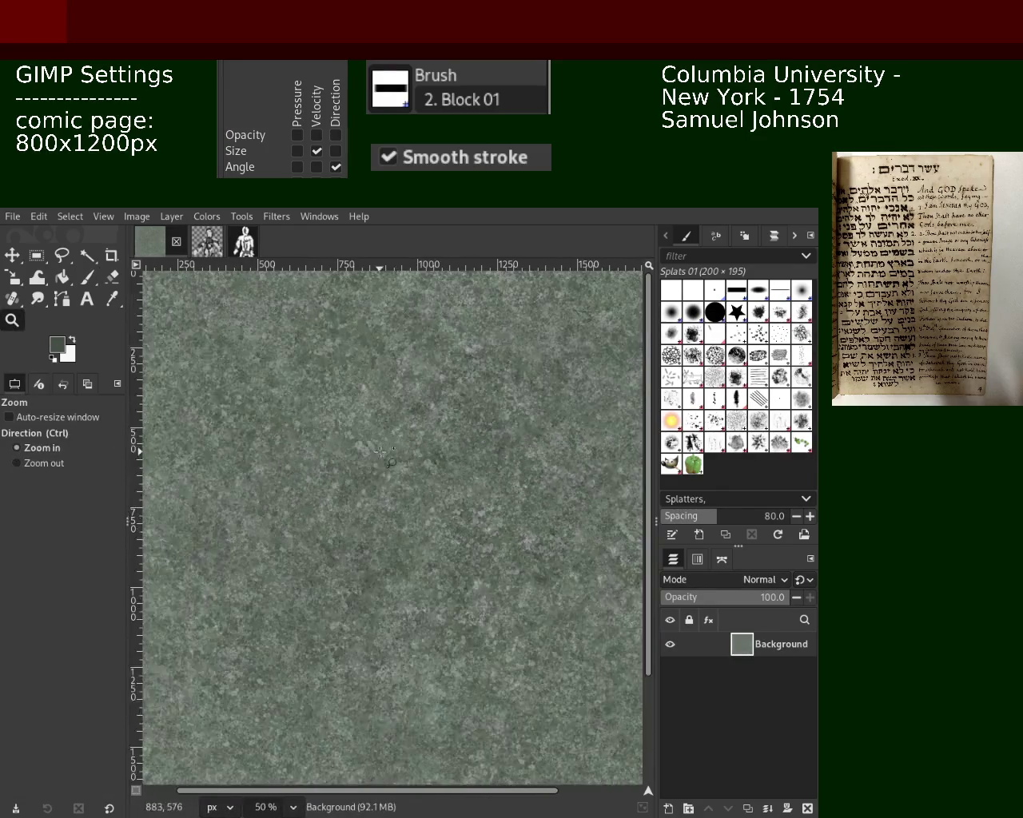
{"action": "scroll", "coordinate": [392, 448], "scroll_direction": "up", "scroll_amount": 4}
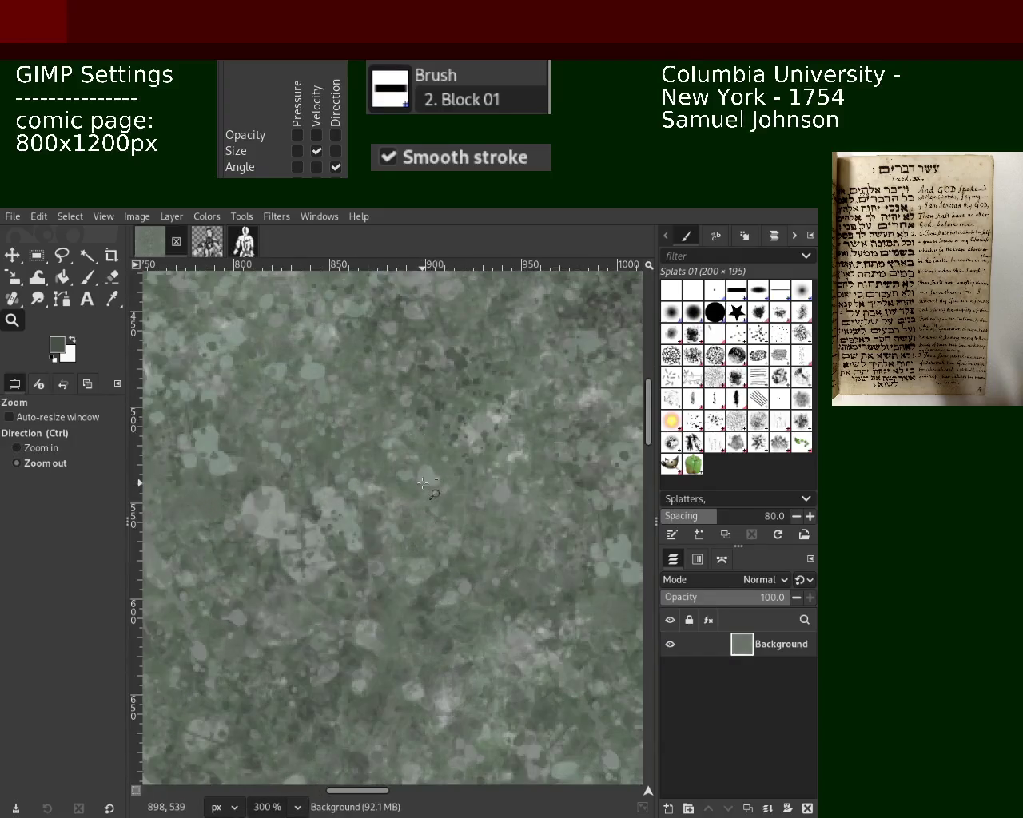
{"action": "scroll", "coordinate": [392, 399], "scroll_direction": "down", "scroll_amount": 2}
{"action": "scroll", "coordinate": [399, 407], "scroll_direction": "down", "scroll_amount": 1}
{"action": "scroll", "coordinate": [424, 428], "scroll_direction": "up", "scroll_amount": 3}
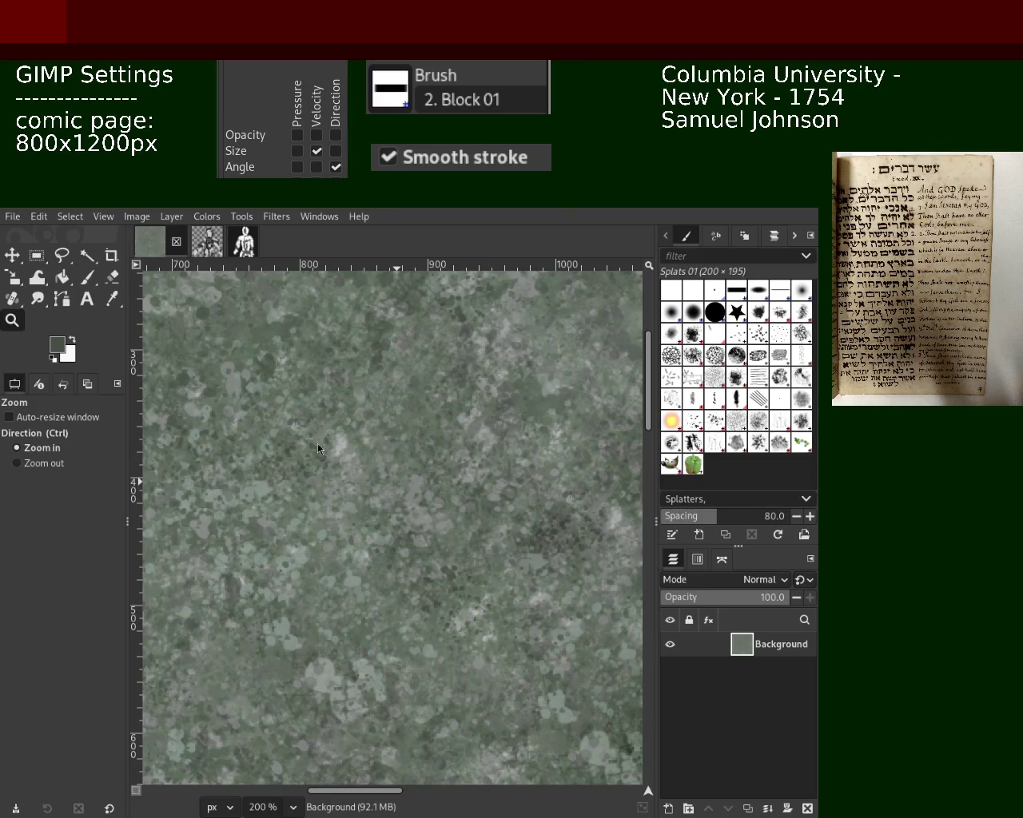
{"action": "scroll", "coordinate": [262, 373], "scroll_direction": "down", "scroll_amount": 1}
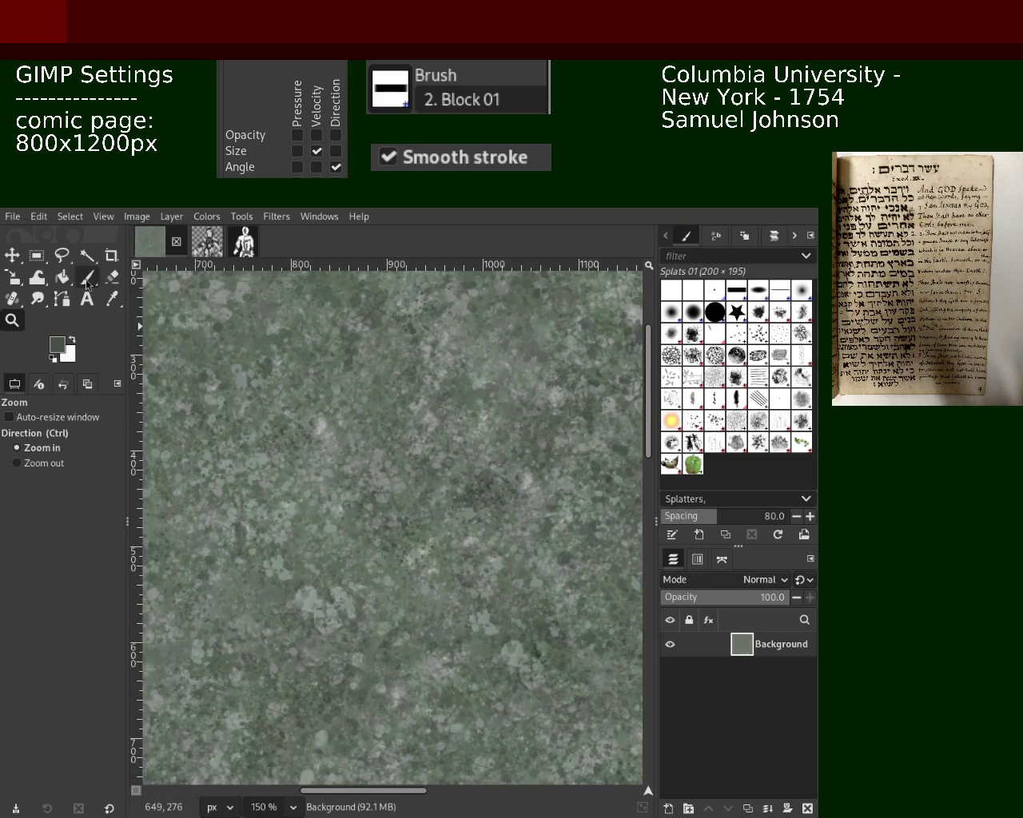
Stamp Splats 01 splatter marks onto the canvas and zoom to check the result
{"action": "left_click", "coordinate": [86, 280]}
{"action": "left_click", "coordinate": [266, 411]}
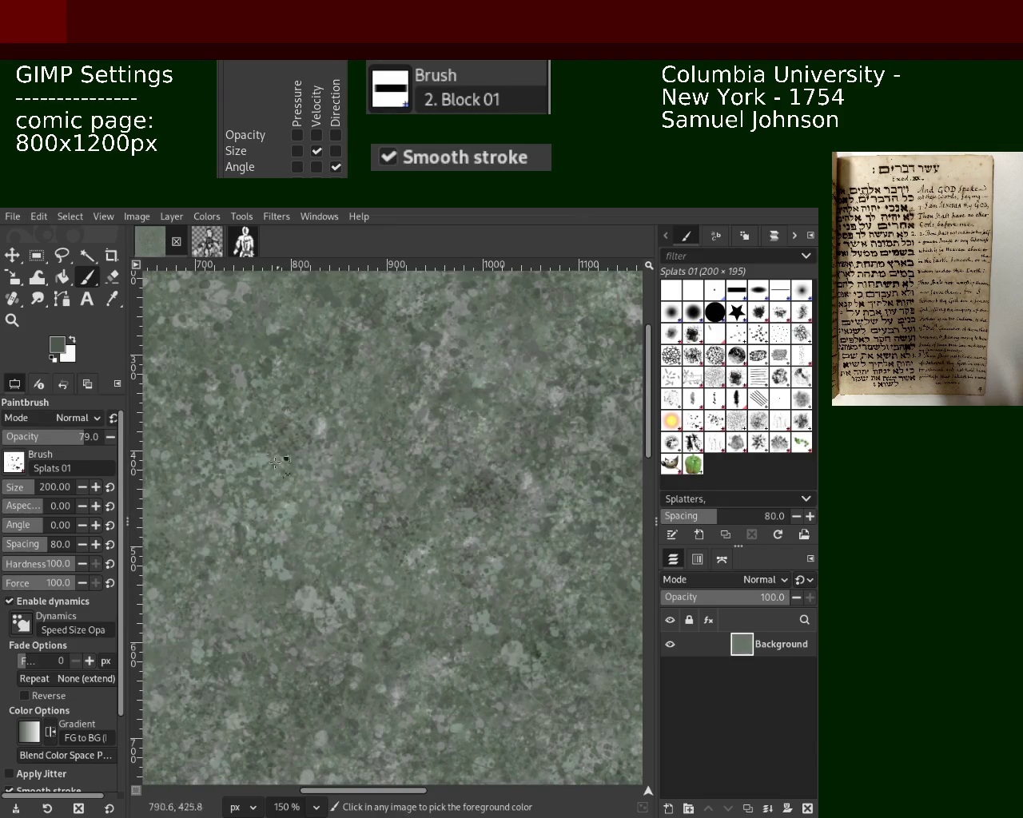
{"action": "left_click", "coordinate": [11, 321]}
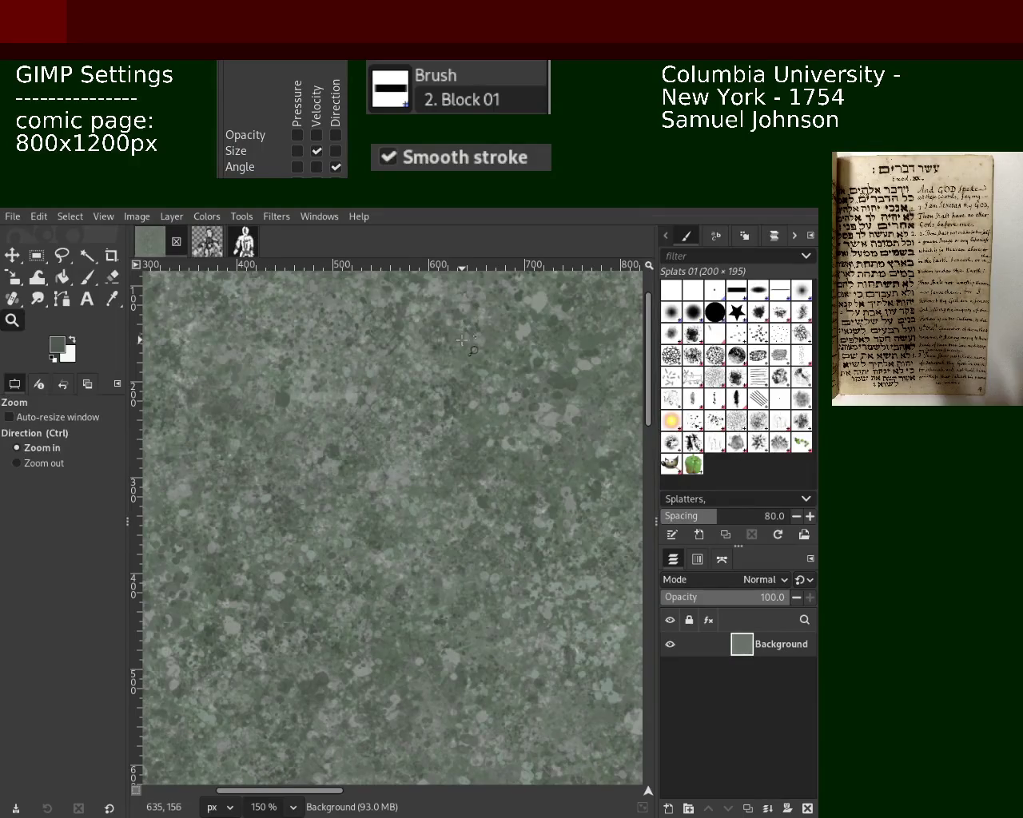
{"action": "scroll", "coordinate": [362, 410], "scroll_direction": "down", "scroll_amount": 2}
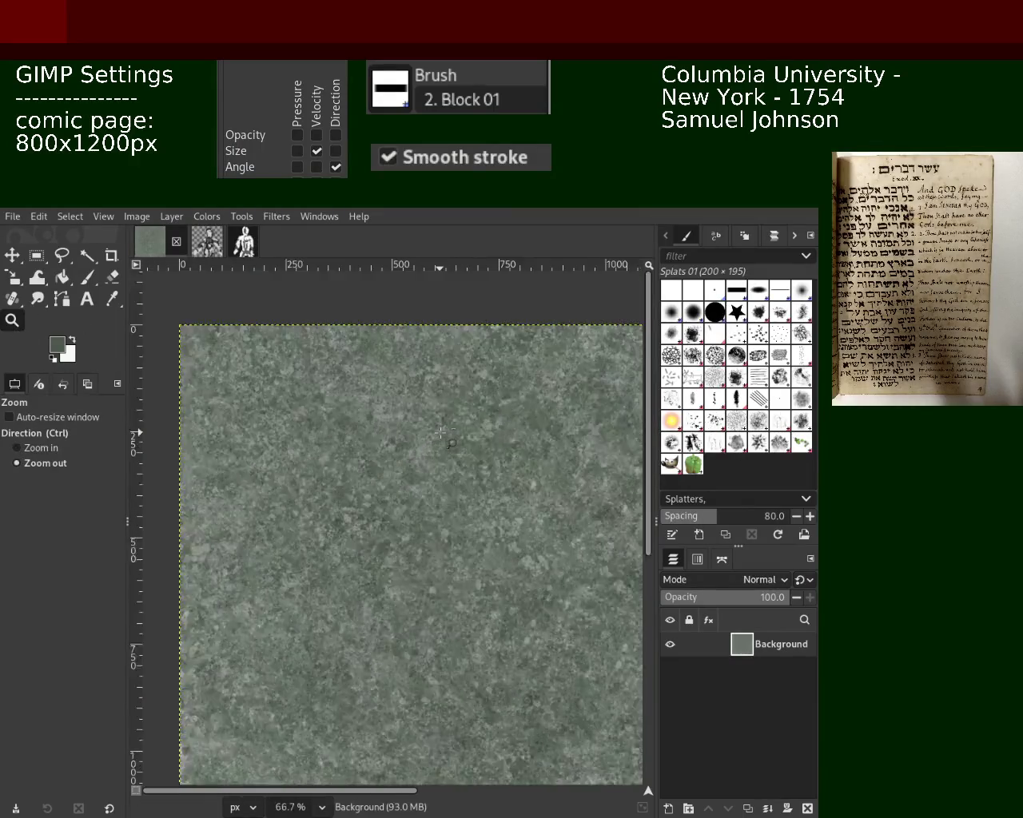
{"action": "scroll", "coordinate": [362, 410], "scroll_direction": "down", "scroll_amount": 1}
{"action": "scroll", "coordinate": [362, 410], "scroll_direction": "up", "scroll_amount": 3}
{"action": "scroll", "coordinate": [362, 410], "scroll_direction": "up", "scroll_amount": 2}
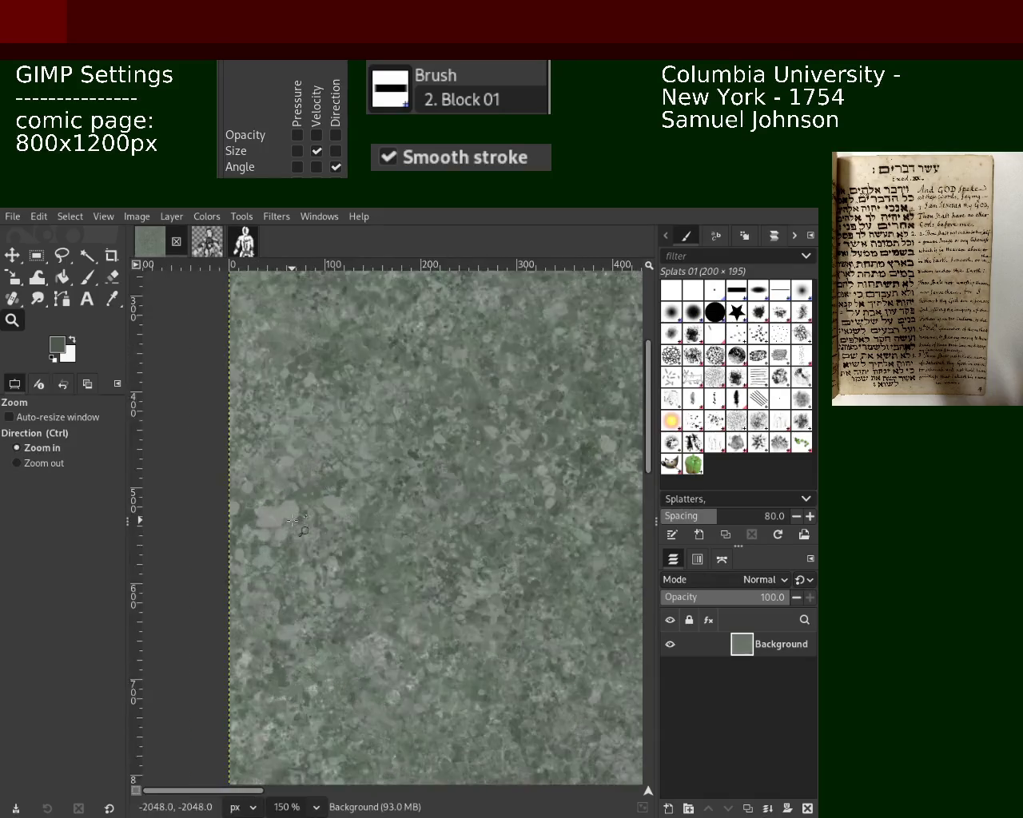
Zoom out with the Zoom tool to survey the splattered texture
{"action": "left_click", "coordinate": [87, 280]}
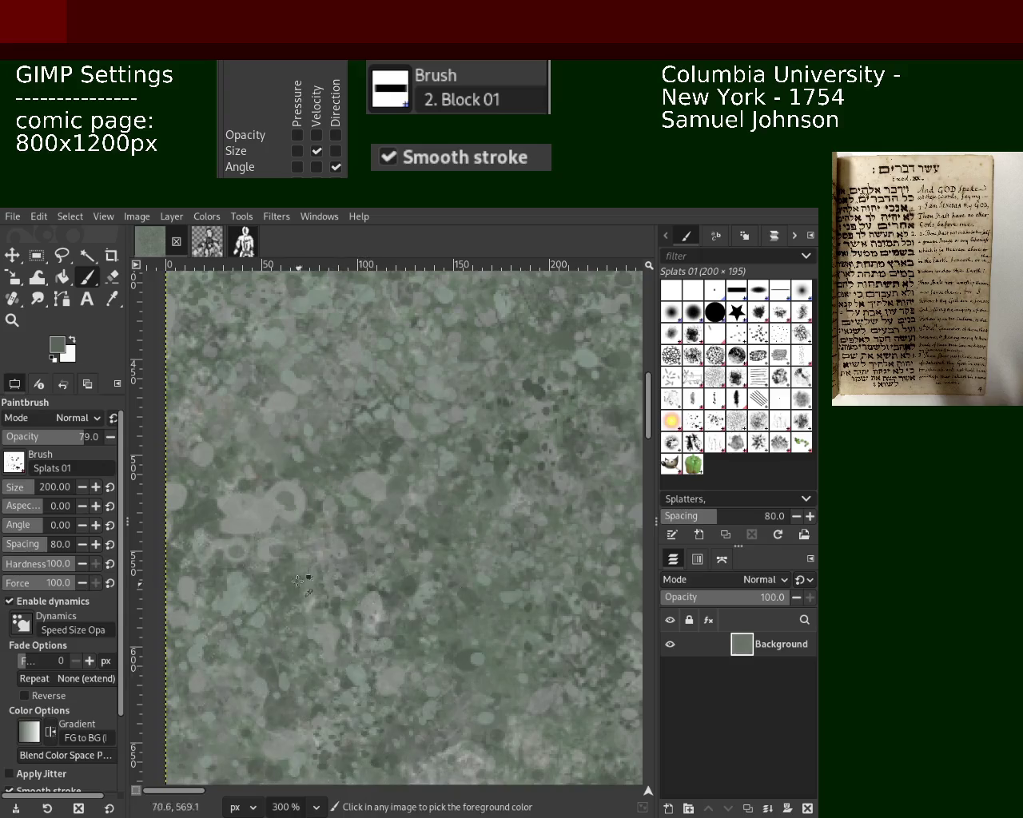
{"action": "left_click", "coordinate": [12, 320]}
{"action": "left_click", "coordinate": [421, 416], "text": "ctrl"}
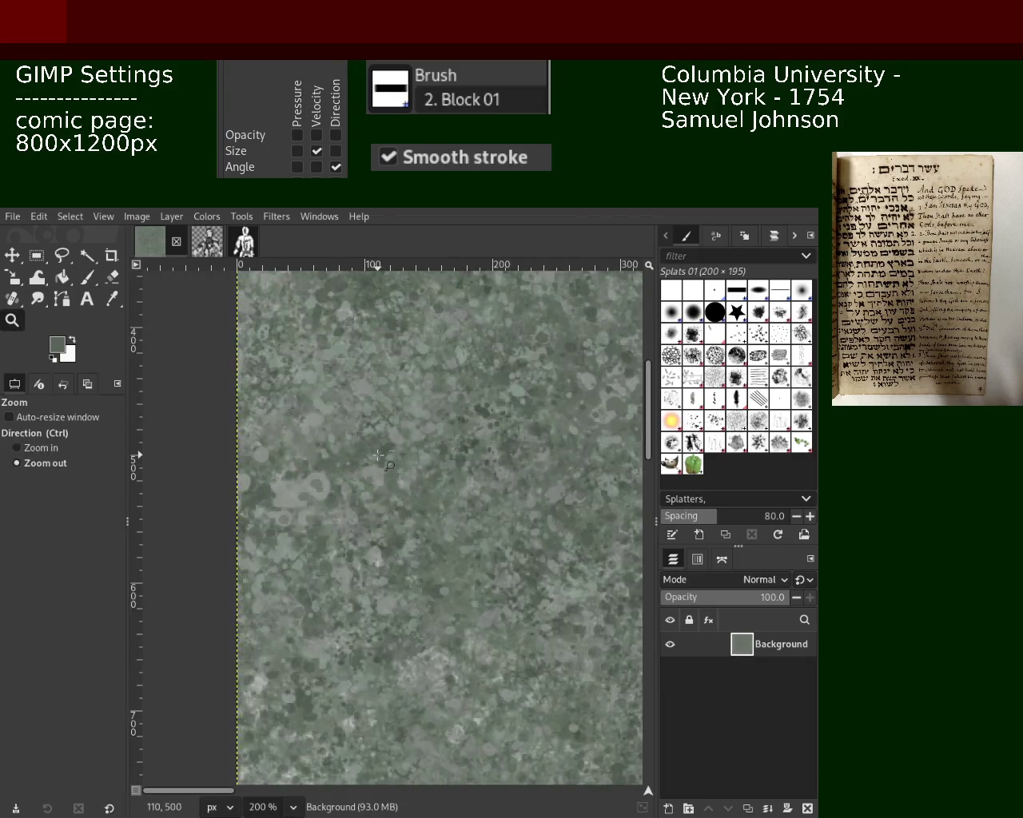
{"action": "left_click", "coordinate": [421, 416], "text": "ctrl"}
{"action": "left_click", "coordinate": [421, 415], "text": "ctrl"}
{"action": "left_click", "coordinate": [421, 416]}
{"action": "left_click", "coordinate": [421, 416]}
{"action": "left_click", "coordinate": [421, 416], "text": "ctrl"}
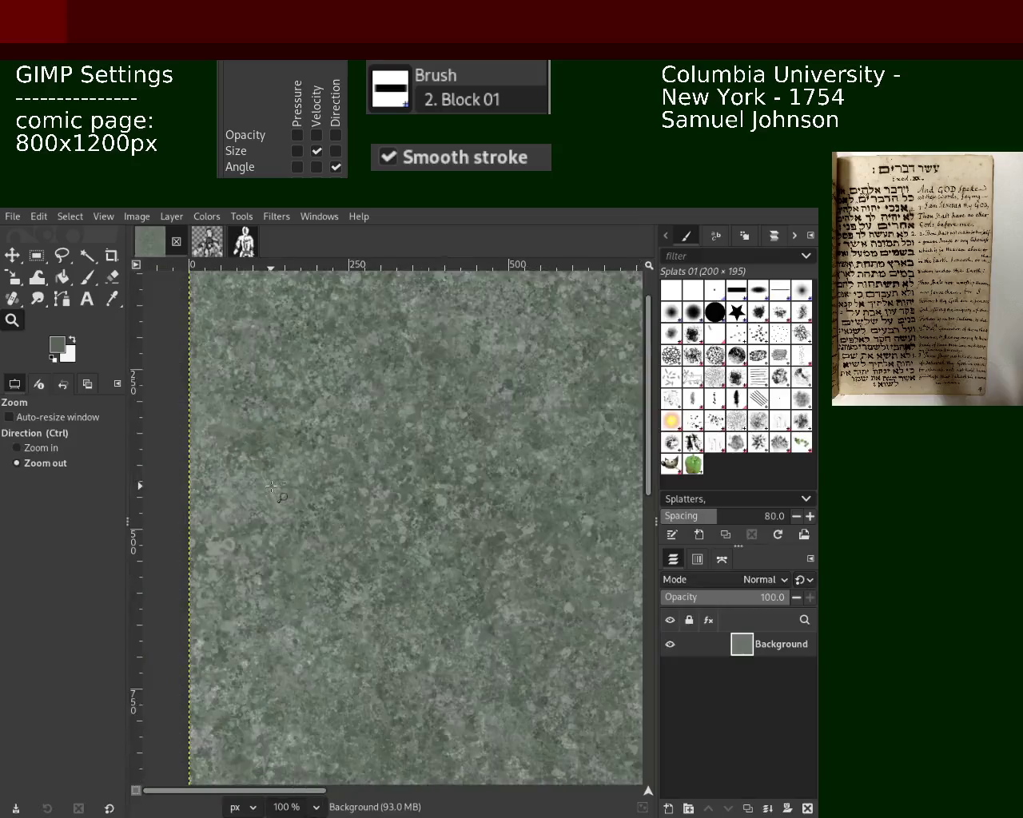
{"action": "left_click", "coordinate": [421, 416], "text": "ctrl"}
{"action": "left_click", "coordinate": [520, 392], "text": "ctrl"}
{"action": "left_click", "coordinate": [519, 392]}
{"action": "left_click", "coordinate": [519, 391]}
Zoom in on the upper-right splatter detail and sample a new foreground colour there
{"action": "left_click", "coordinate": [504, 387]}
{"action": "left_click", "coordinate": [488, 384]}
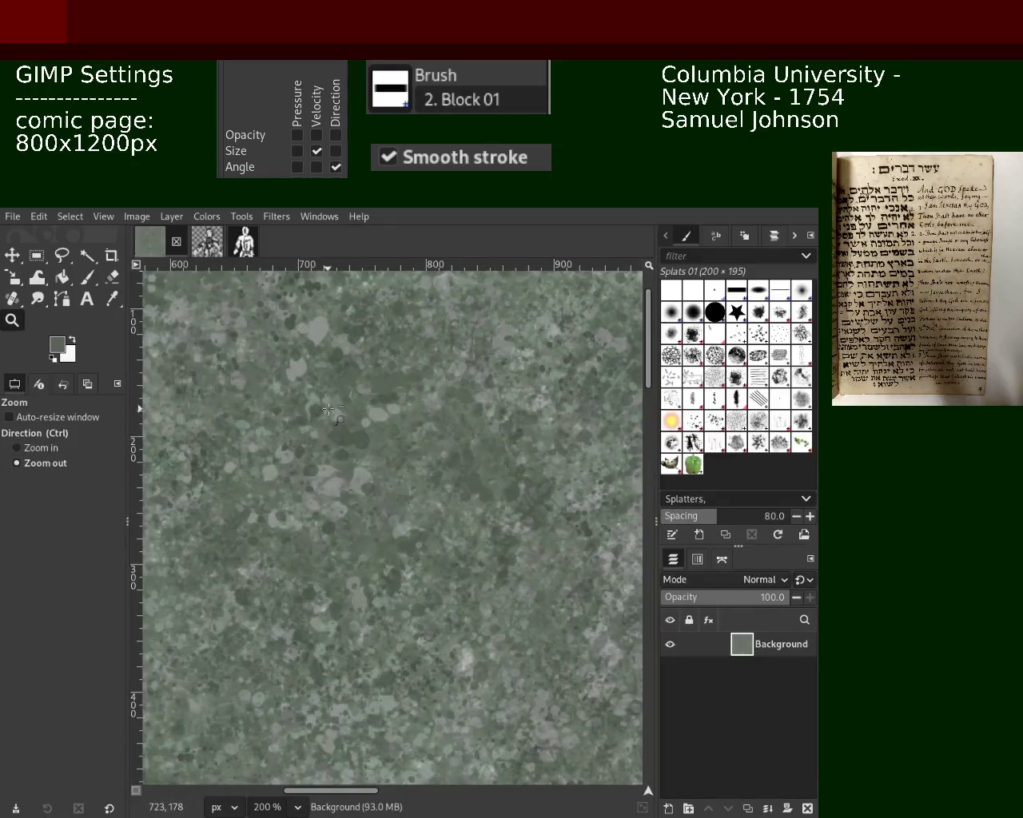
{"action": "left_click", "coordinate": [327, 410], "text": "ctrl"}
{"action": "left_click", "coordinate": [271, 404]}
{"action": "left_click", "coordinate": [271, 404]}
{"action": "left_click", "coordinate": [86, 279]}
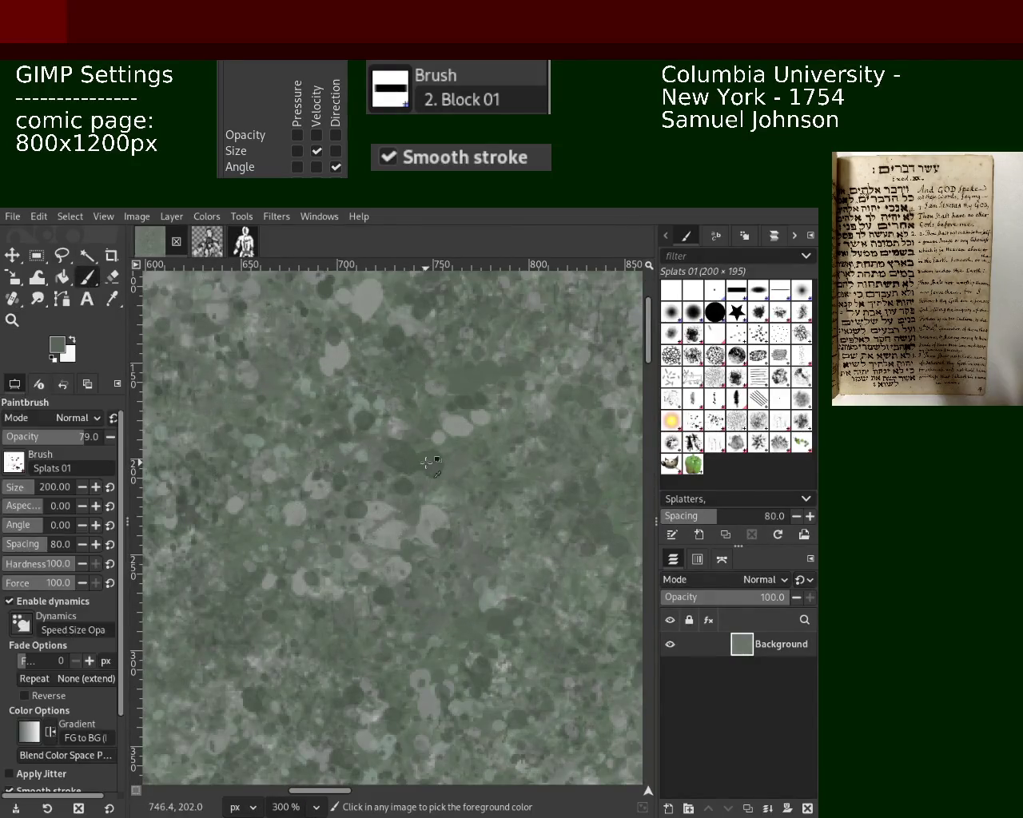
{"action": "left_click", "coordinate": [484, 473], "text": "ctrl"}
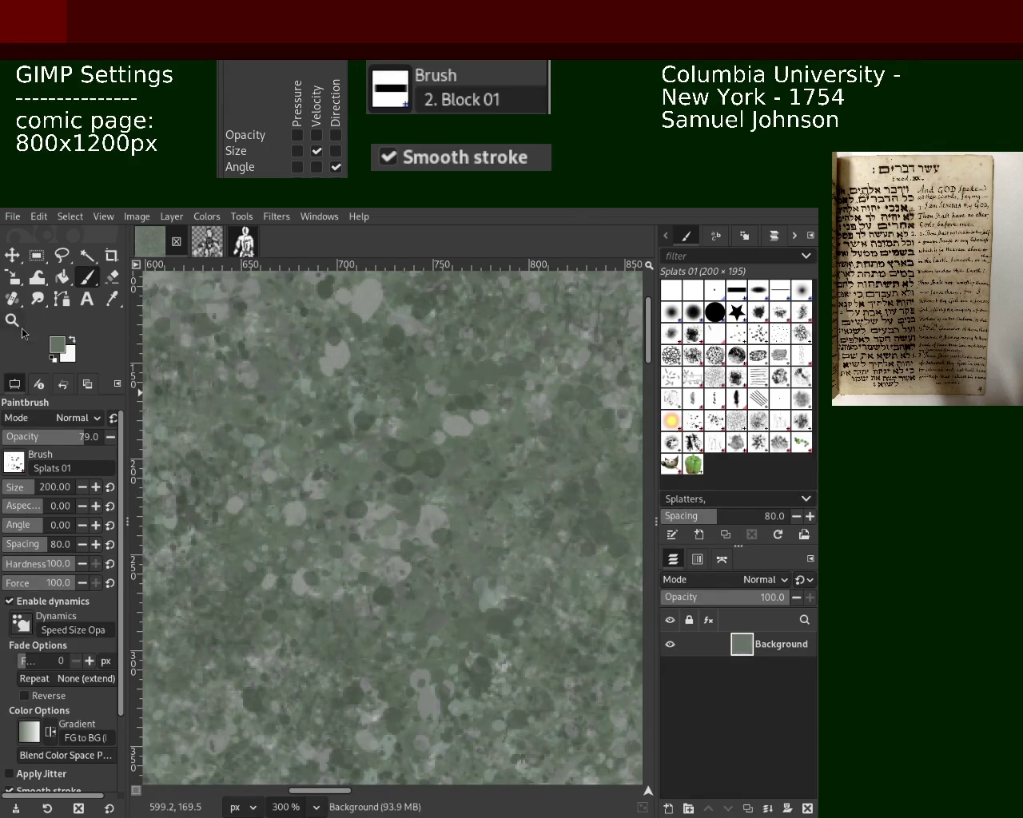
Zoom the view in on the top of the page and return to the paintbrush
{"action": "key", "text": "z"}
{"action": "left_click", "coordinate": [433, 484], "text": "ctrl"}
{"action": "left_click", "coordinate": [433, 485], "text": "ctrl"}
{"action": "left_click", "coordinate": [419, 491]}
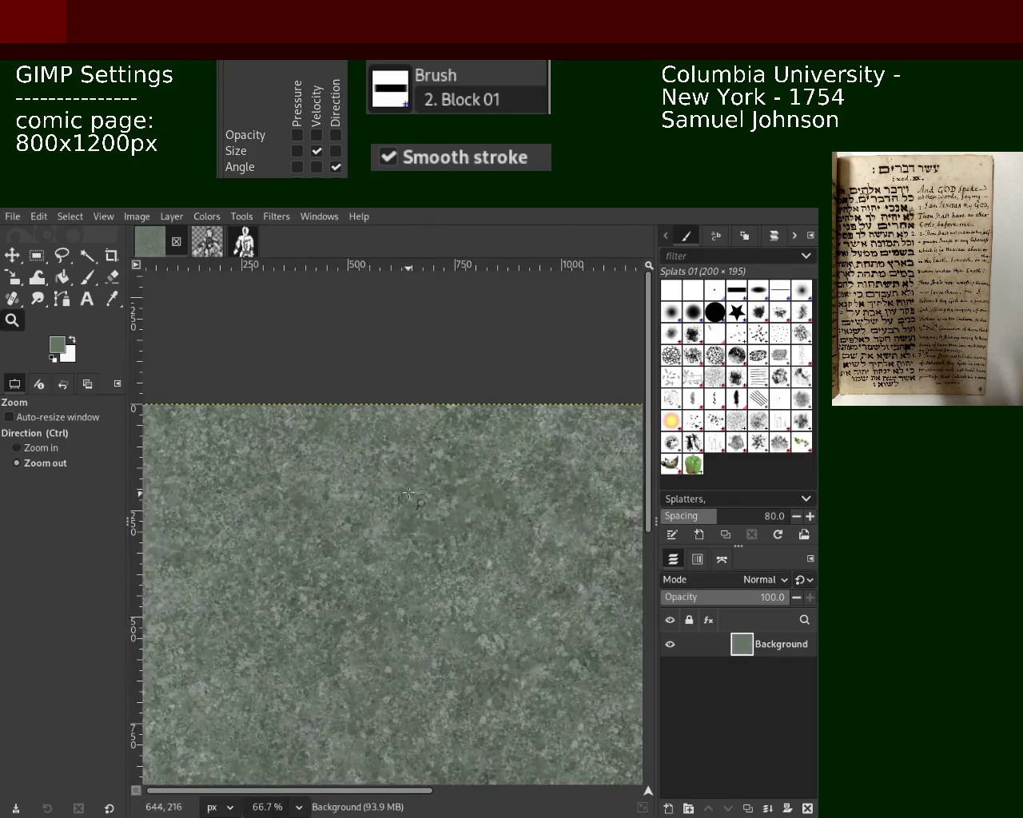
{"action": "left_click", "coordinate": [418, 502], "text": "ctrl"}
{"action": "left_click", "coordinate": [403, 484]}
{"action": "left_click", "coordinate": [403, 484]}
{"action": "left_click", "coordinate": [403, 484]}
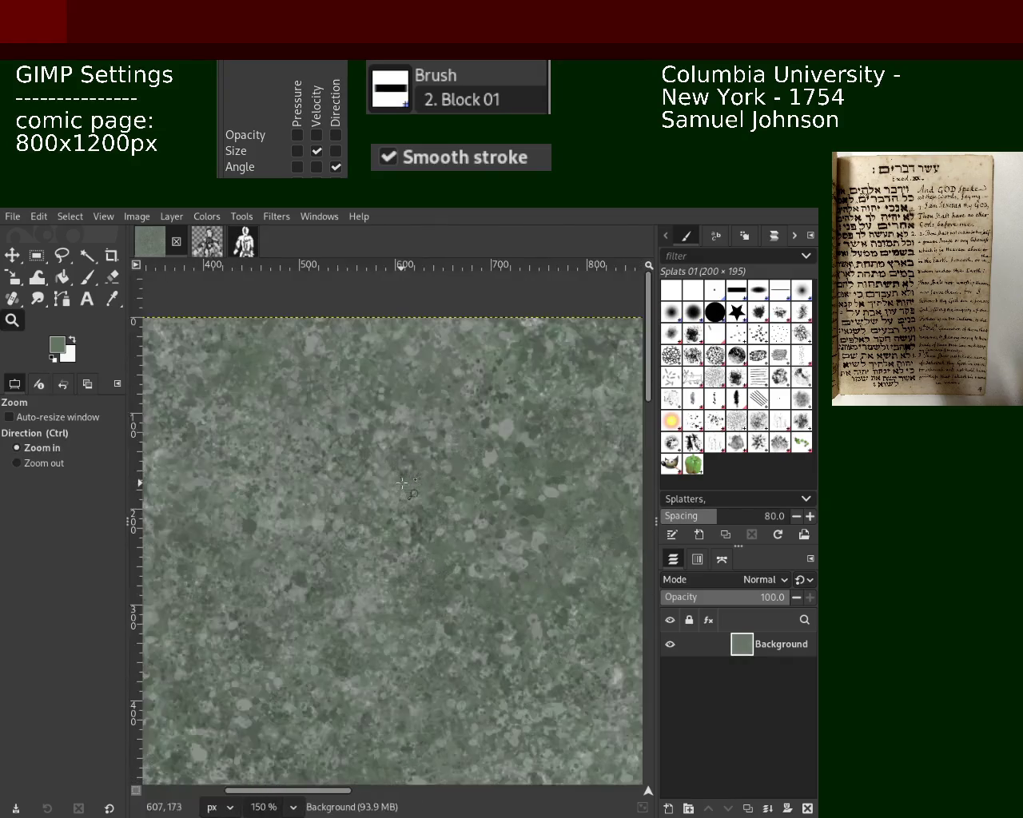
{"action": "left_click", "coordinate": [93, 281]}
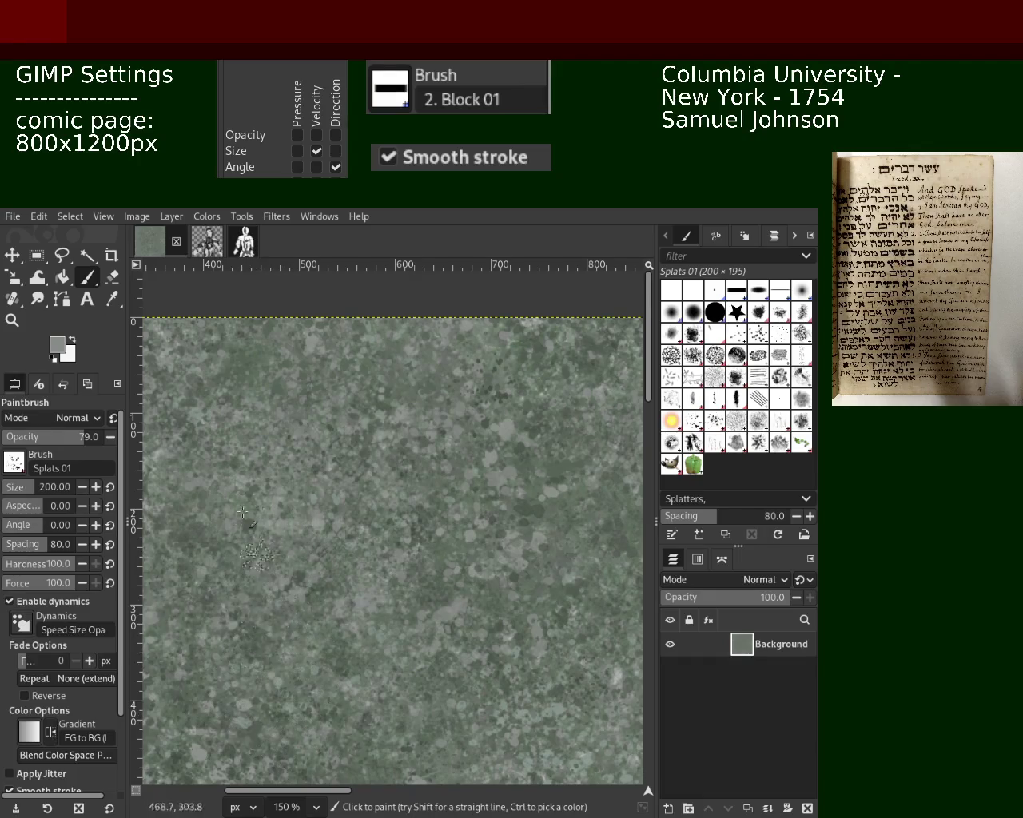
Sample a darker colour and paint a stroke of Splats 01 marks on the lower middle
{"action": "key", "text": "z"}
{"action": "key", "text": "1"}
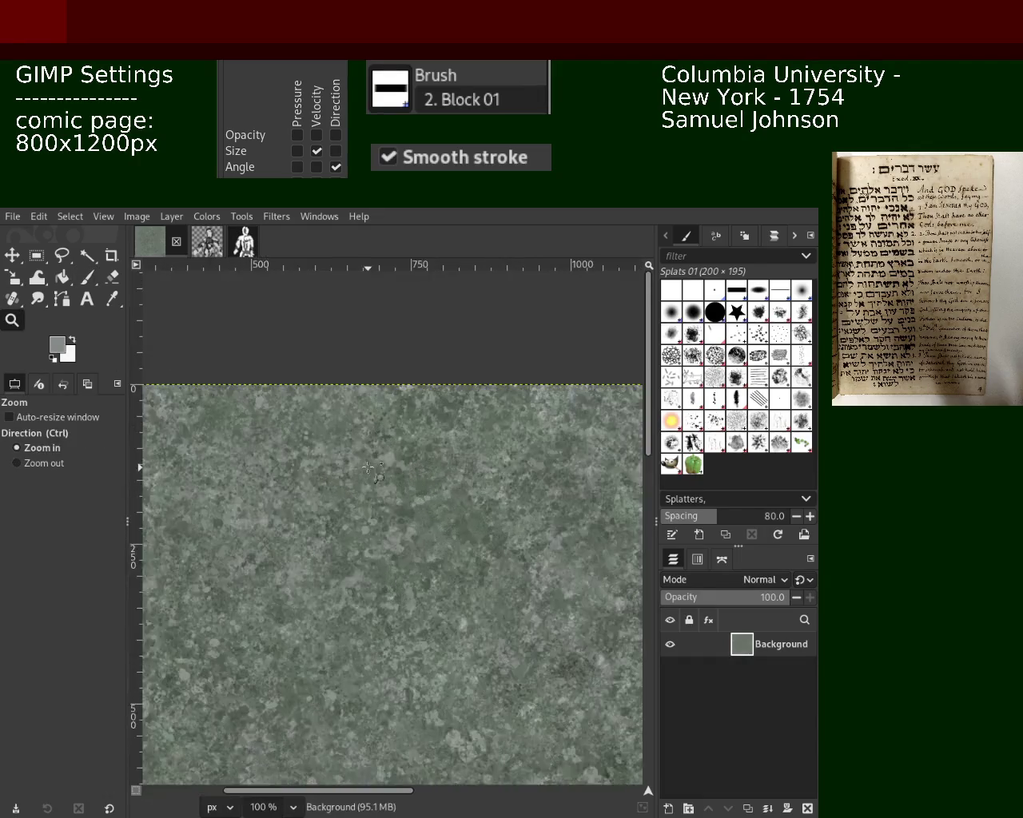
{"action": "left_click", "coordinate": [367, 468]}
{"action": "key", "text": "p"}
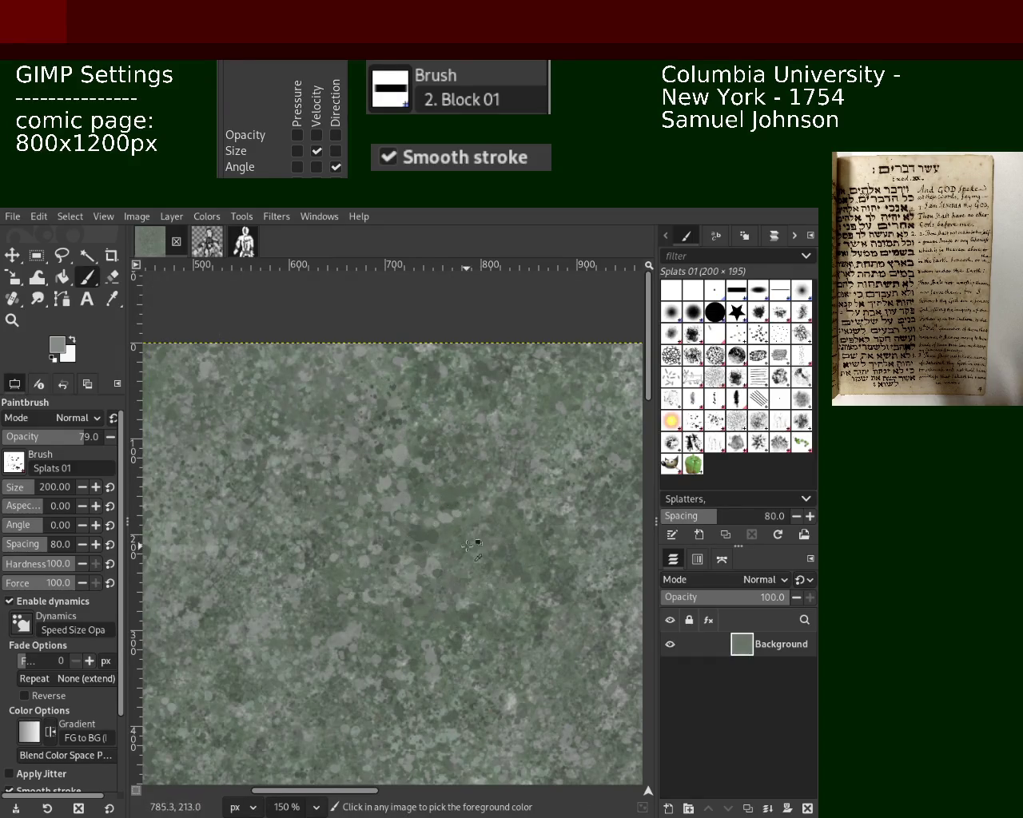
{"action": "left_click", "coordinate": [509, 561], "text": "ctrl"}
{"action": "left_click_drag", "start_coordinate": [377, 459], "coordinate": [373, 489]}
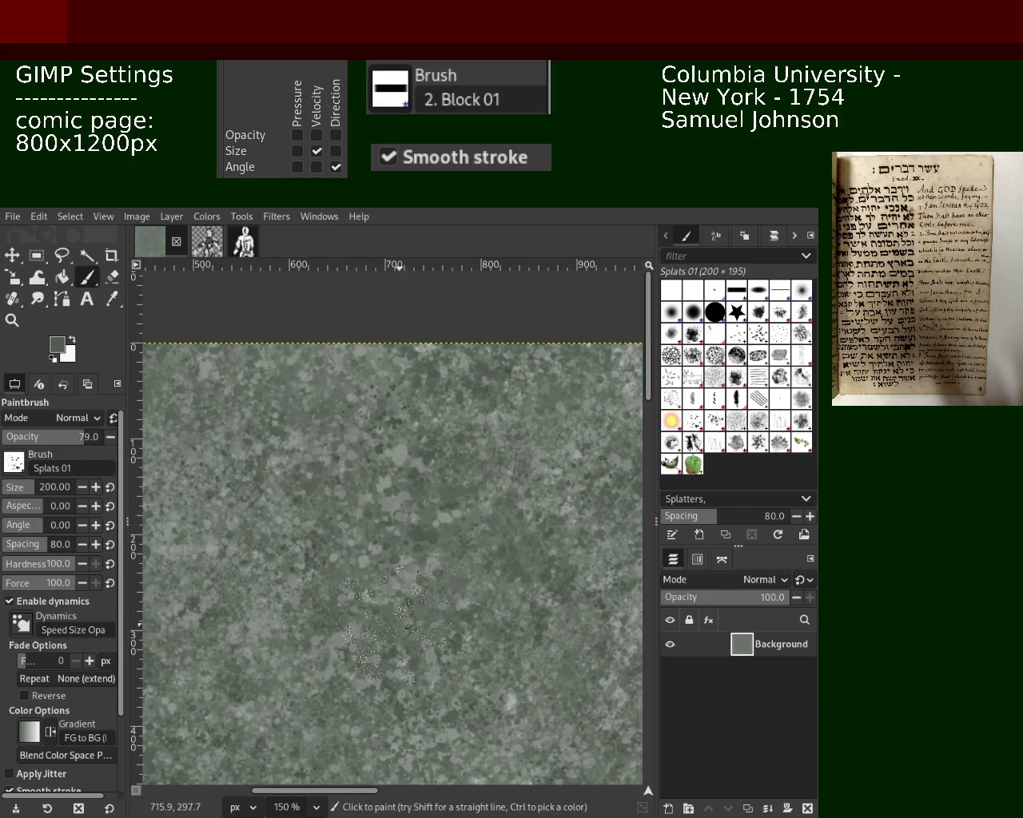
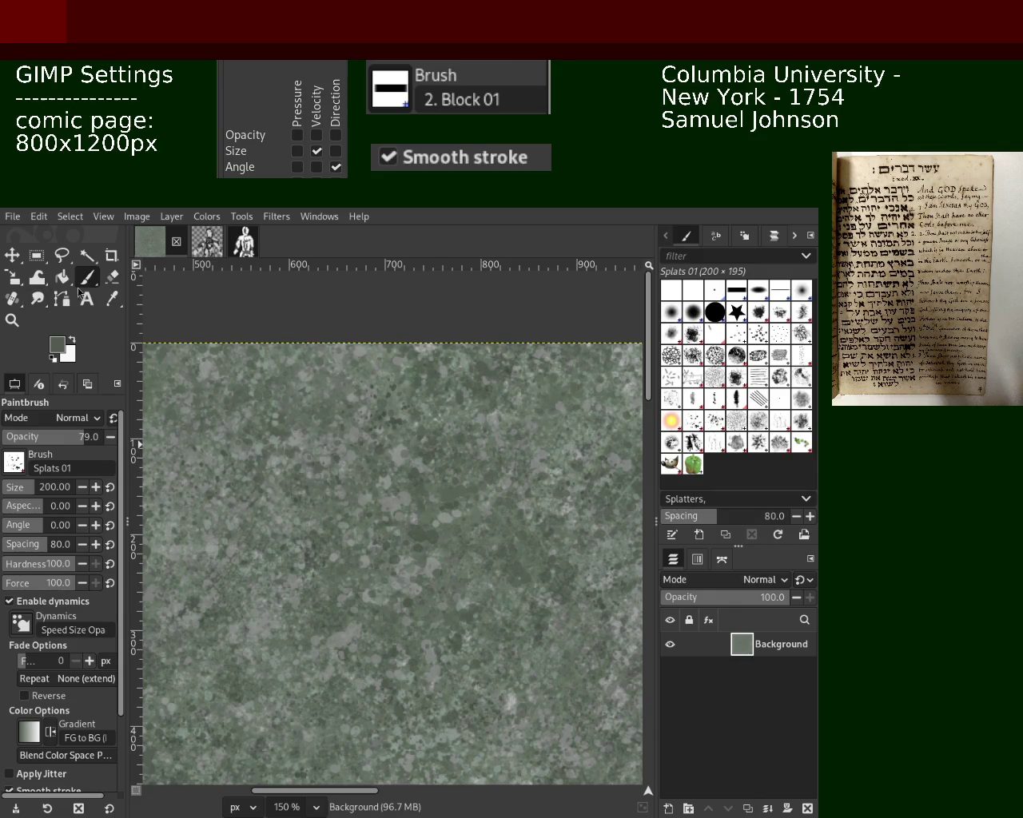
Sample grey-green shades from the texture and paint more Splats 01 dabs over it
{"action": "key", "text": "ctrl"}
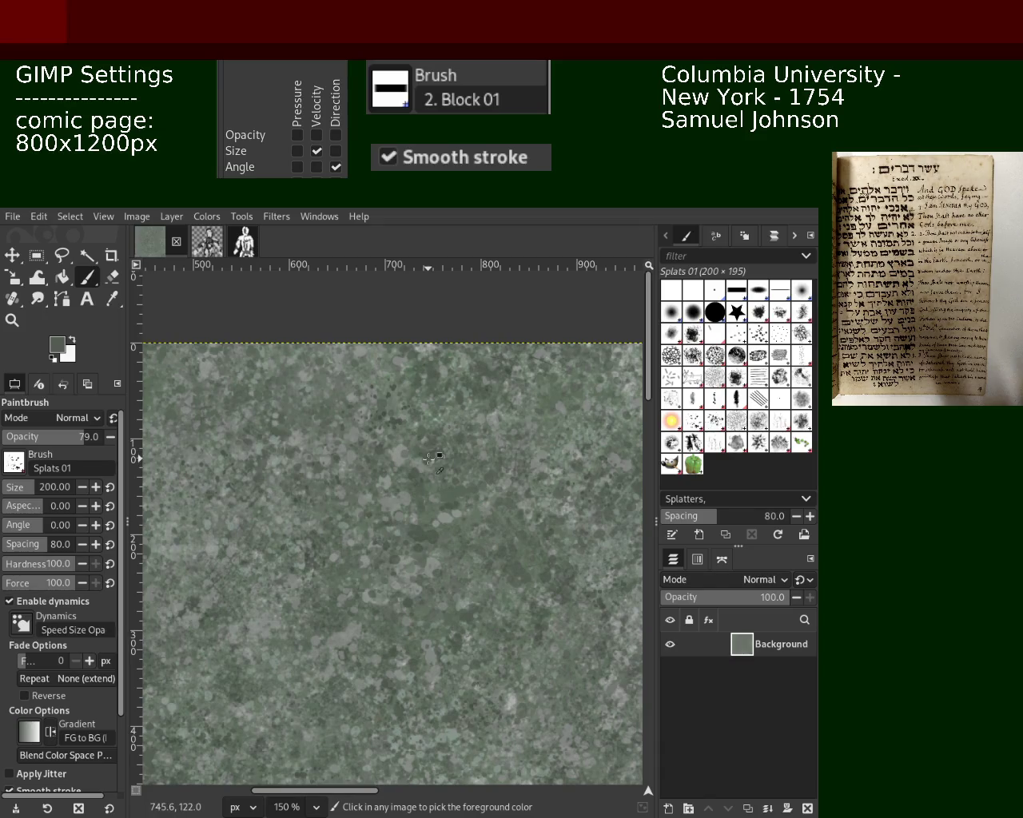
{"action": "key", "text": "ctrl"}
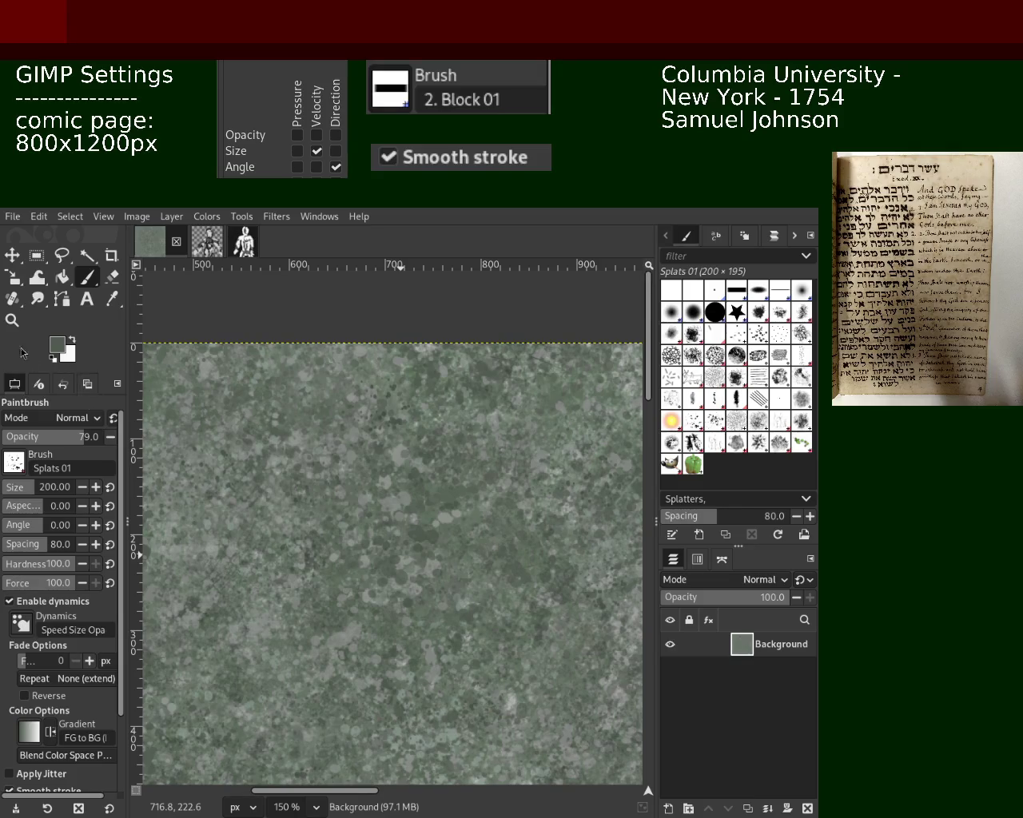
Review the whole texture, then shrink the Splats 01 brush to size 157 and pick a colour
{"action": "left_click", "coordinate": [12, 319]}
{"action": "scroll", "coordinate": [204, 469], "scroll_direction": "down", "scroll_amount": 2}
{"action": "scroll", "coordinate": [204, 469], "scroll_direction": "down", "scroll_amount": 3}
{"action": "left_click", "coordinate": [204, 469]}
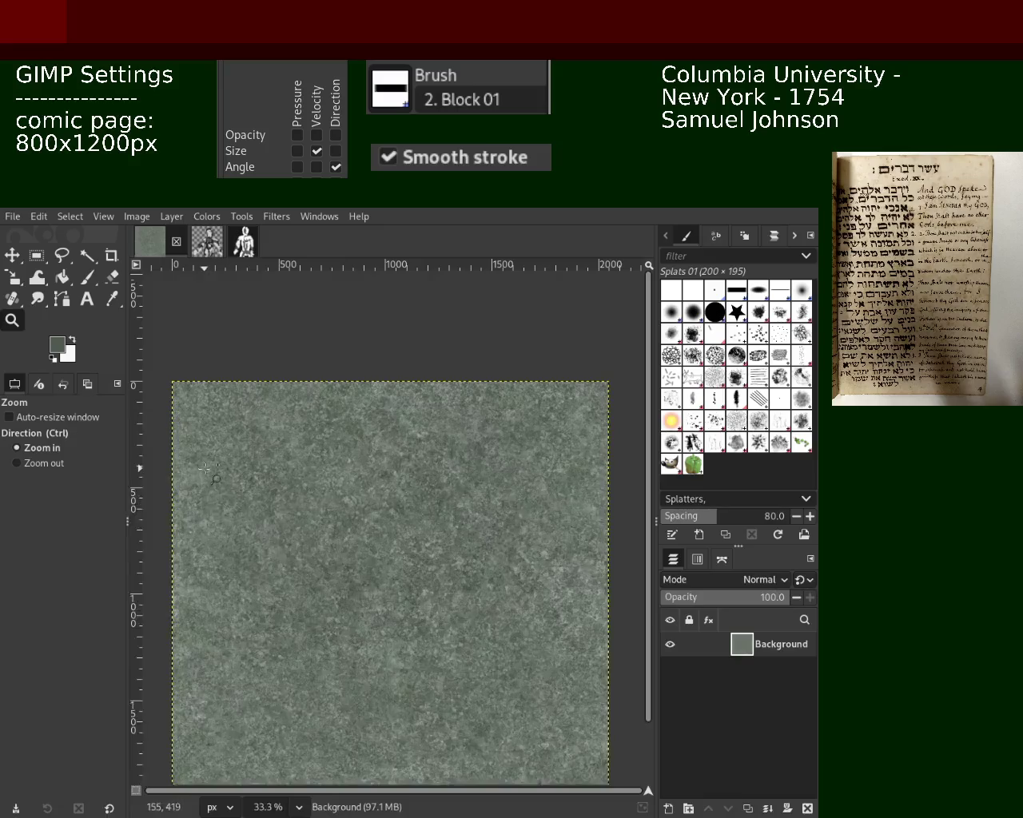
{"action": "scroll", "coordinate": [204, 469], "scroll_direction": "up", "scroll_amount": 3}
{"action": "scroll", "coordinate": [240, 448], "scroll_direction": "up", "scroll_amount": 2}
{"action": "scroll", "coordinate": [320, 409], "scroll_direction": "down", "scroll_amount": 2}
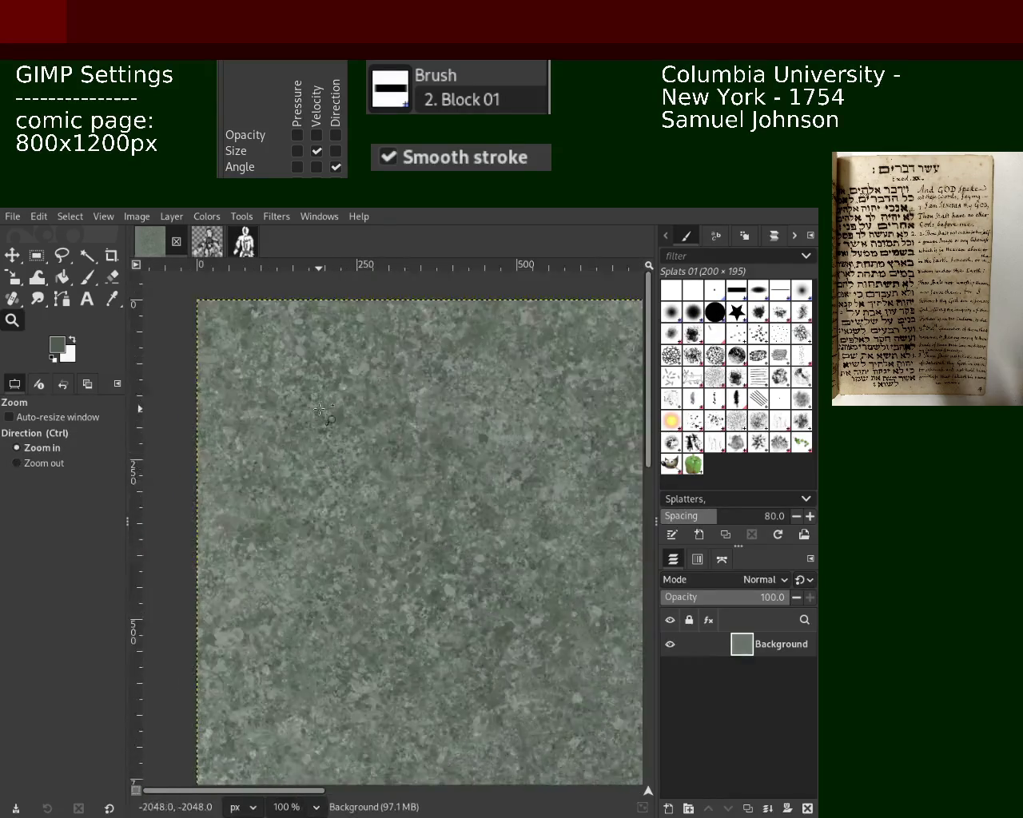
{"action": "scroll", "coordinate": [319, 410], "scroll_direction": "up", "scroll_amount": 1}
{"action": "scroll", "coordinate": [263, 463], "scroll_direction": "down", "scroll_amount": 1}
{"action": "scroll", "coordinate": [252, 432], "scroll_direction": "up", "scroll_amount": 2}
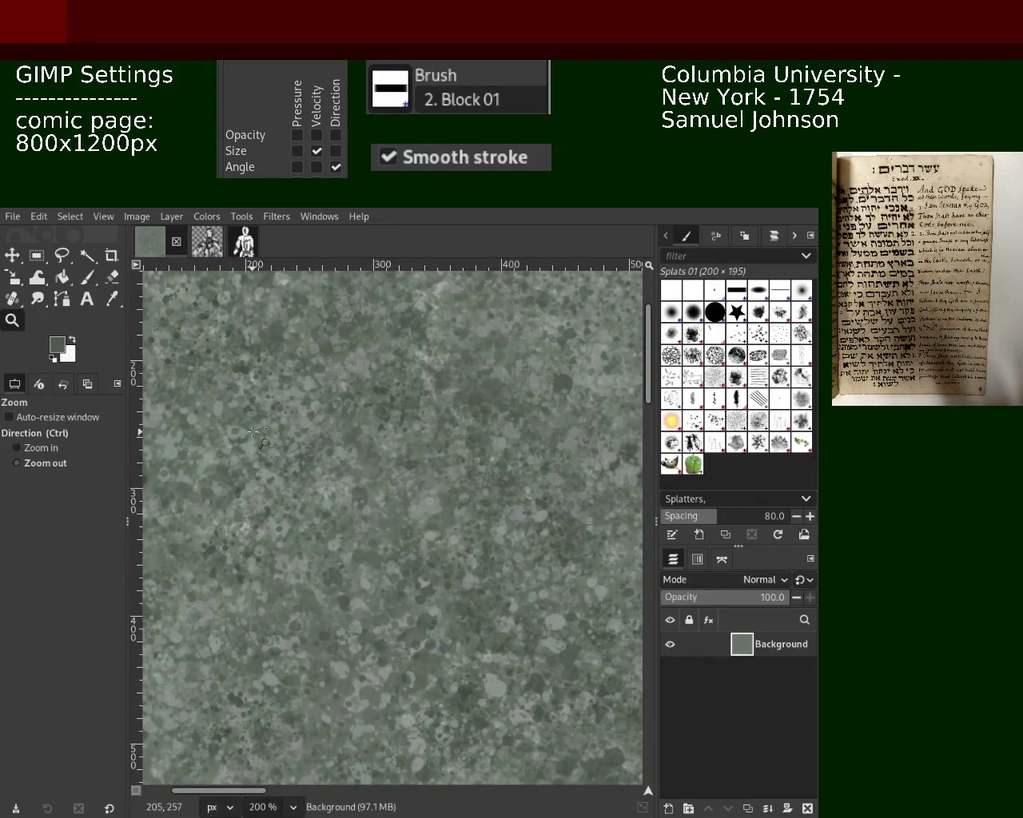
{"action": "scroll", "coordinate": [253, 432], "scroll_direction": "down", "scroll_amount": 1}
{"action": "scroll", "coordinate": [253, 432], "scroll_direction": "up", "scroll_amount": 1}
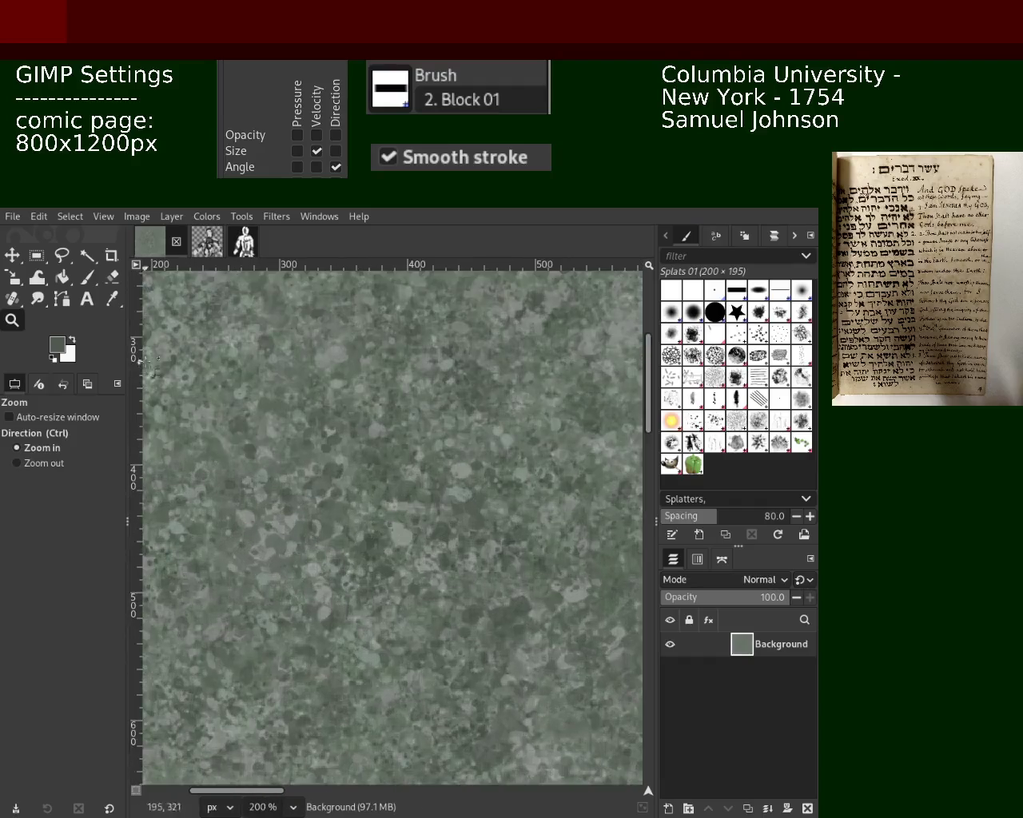
{"action": "left_click", "coordinate": [86, 284]}
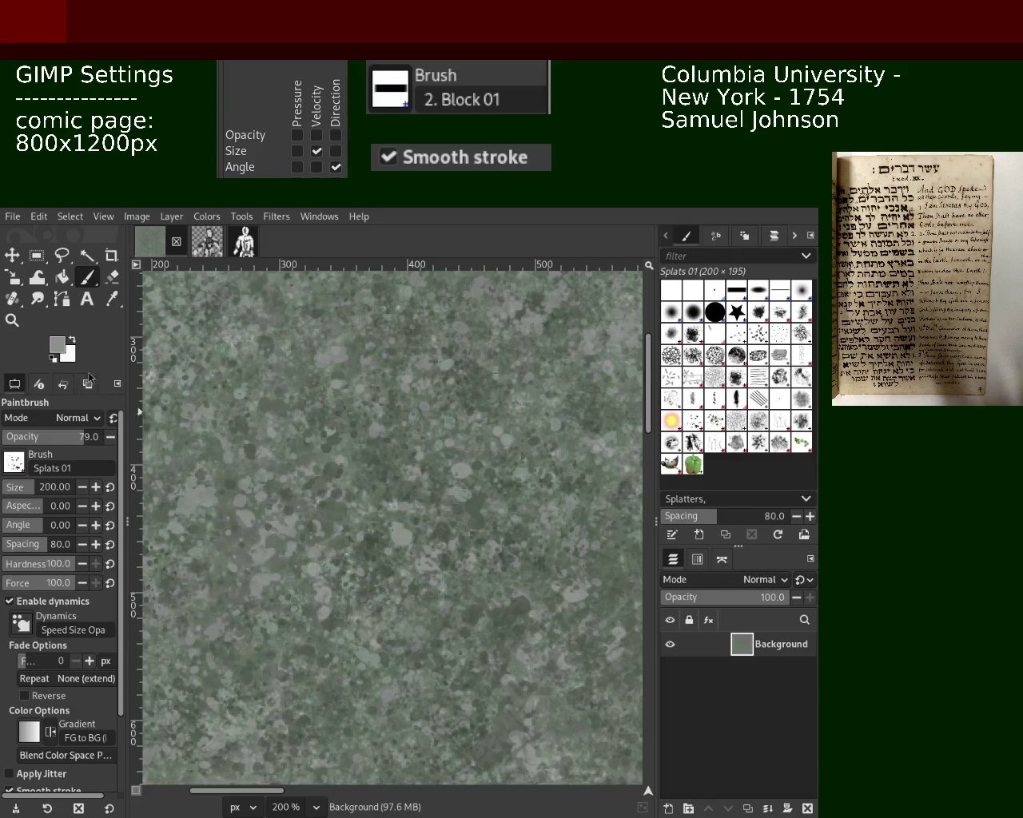
{"action": "left_click_drag", "start_coordinate": [24, 495], "coordinate": [21, 494]}
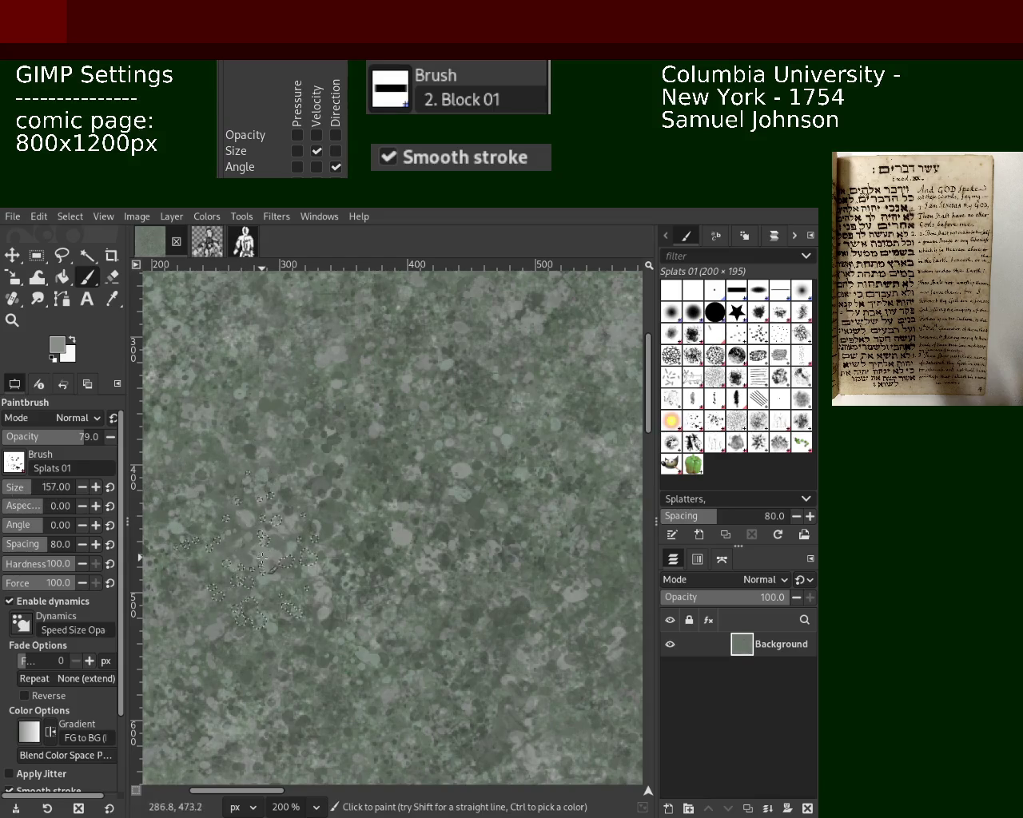
{"action": "key", "text": "ctrl"}
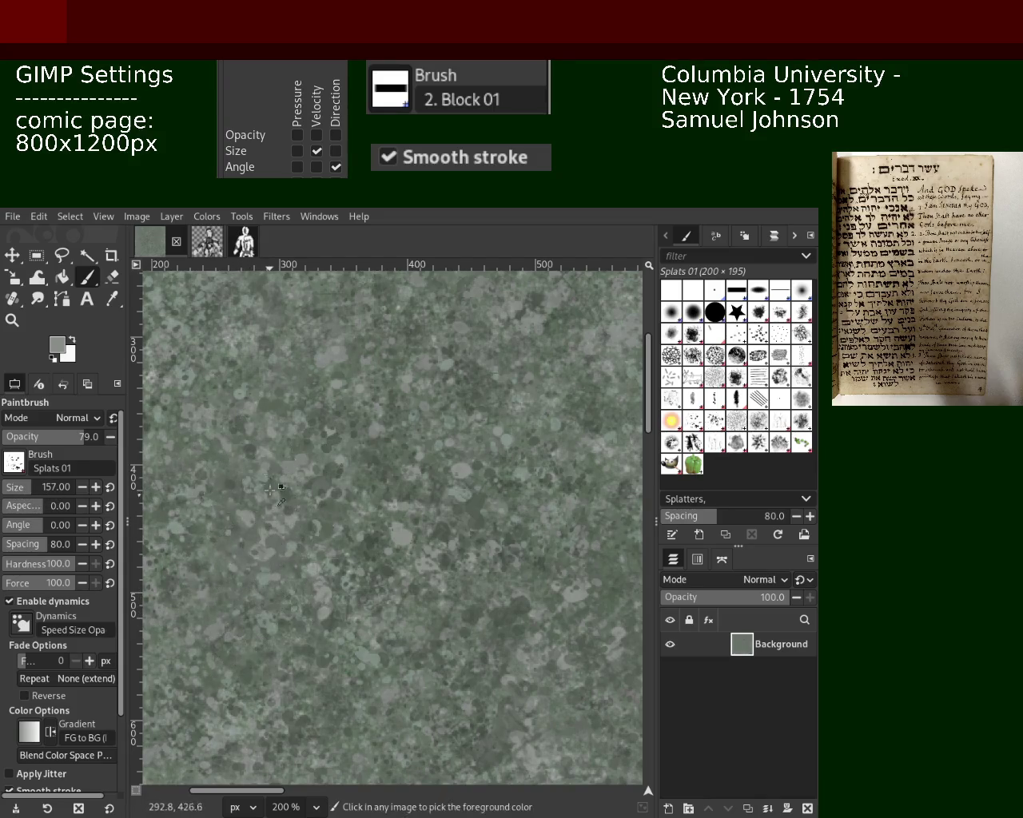
Sample a dark green, then a slightly lighter green, from the texture
{"action": "left_click", "coordinate": [21, 320]}
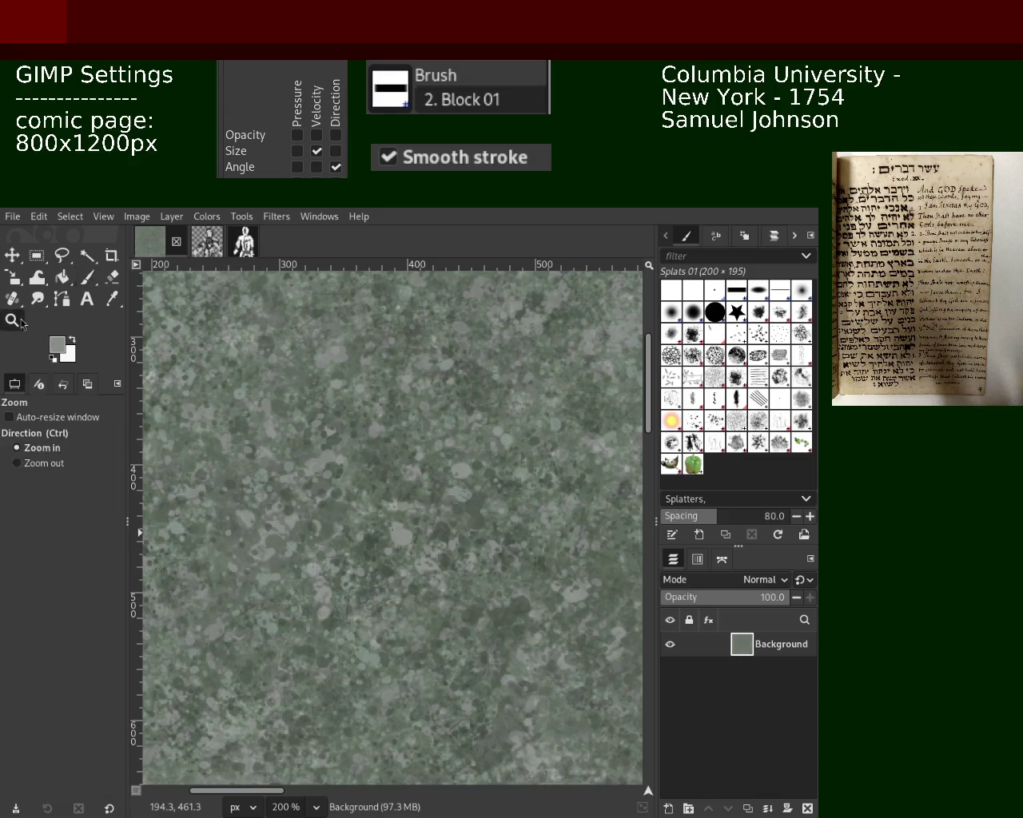
{"action": "scroll", "coordinate": [264, 535], "scroll_direction": "down", "scroll_amount": 5, "text": "ctrl"}
{"action": "scroll", "coordinate": [264, 535], "scroll_direction": "up", "scroll_amount": 4, "text": "ctrl"}
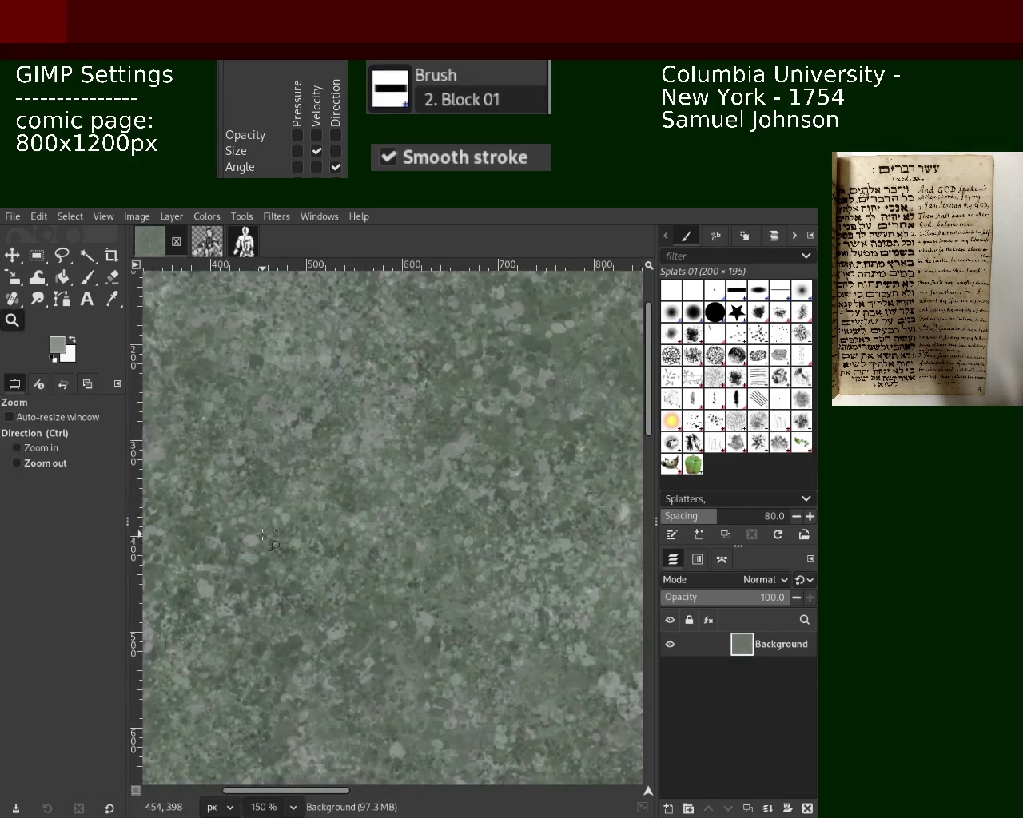
{"action": "scroll", "coordinate": [264, 535], "scroll_direction": "down", "scroll_amount": 2, "text": "ctrl"}
{"action": "scroll", "coordinate": [349, 476], "scroll_direction": "up", "scroll_amount": 2, "text": "ctrl"}
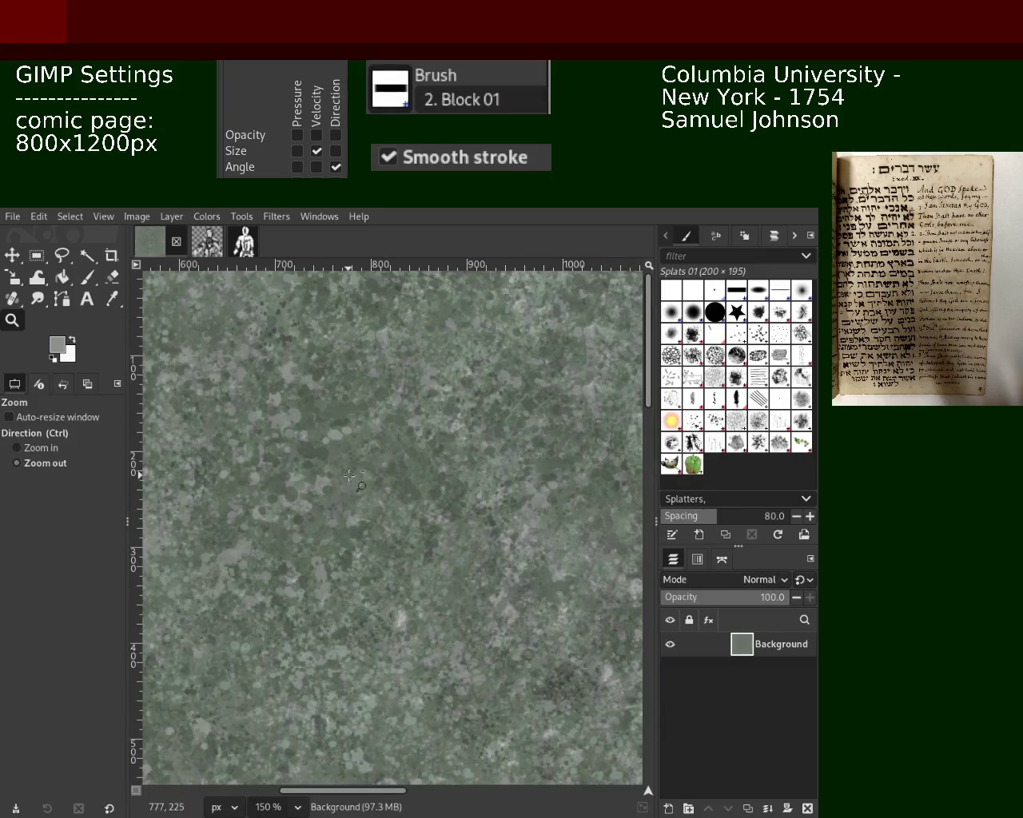
{"action": "scroll", "coordinate": [349, 476], "scroll_direction": "down", "scroll_amount": 1, "text": "ctrl"}
{"action": "scroll", "coordinate": [389, 431], "scroll_direction": "up", "scroll_amount": 2, "text": "ctrl"}
{"action": "key", "text": "p"}
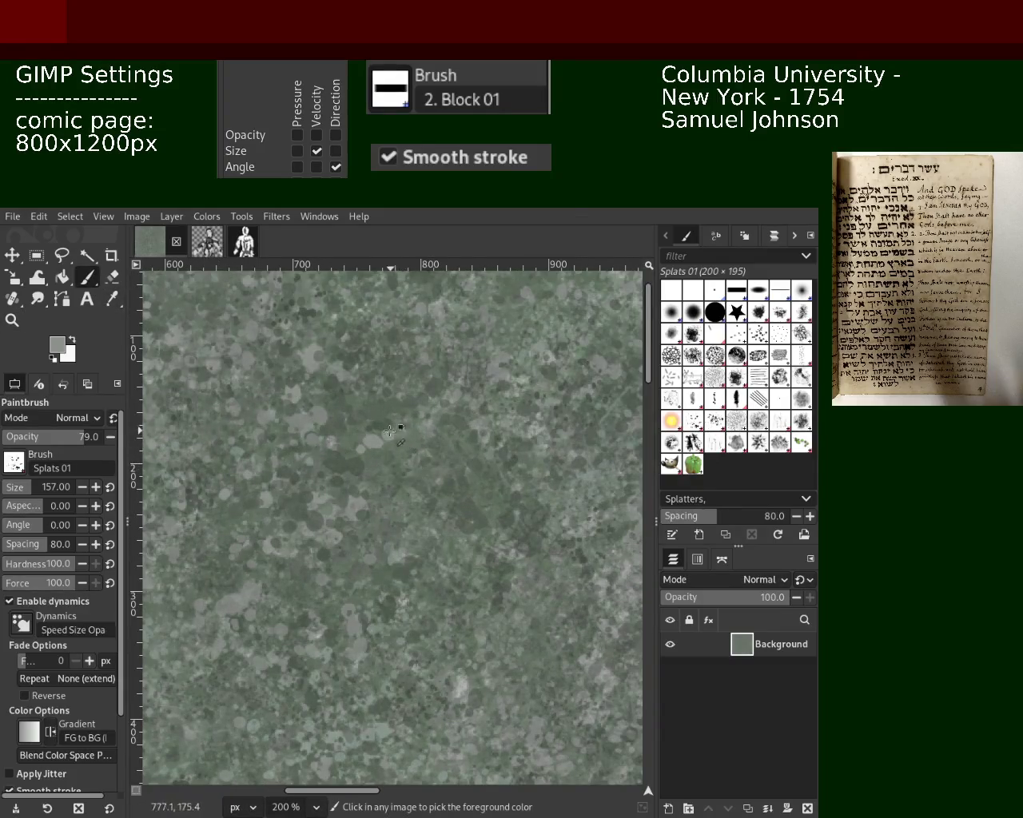
{"action": "left_click", "coordinate": [389, 432], "text": "ctrl"}
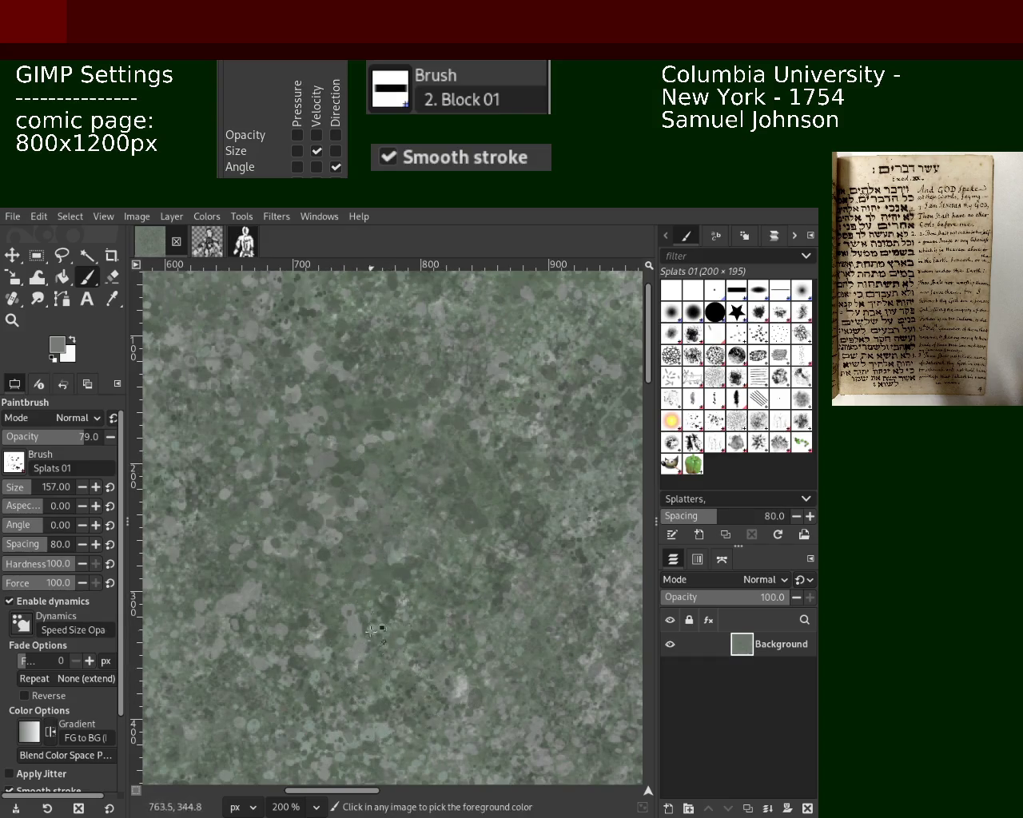
{"action": "left_click", "coordinate": [342, 532], "text": "ctrl"}
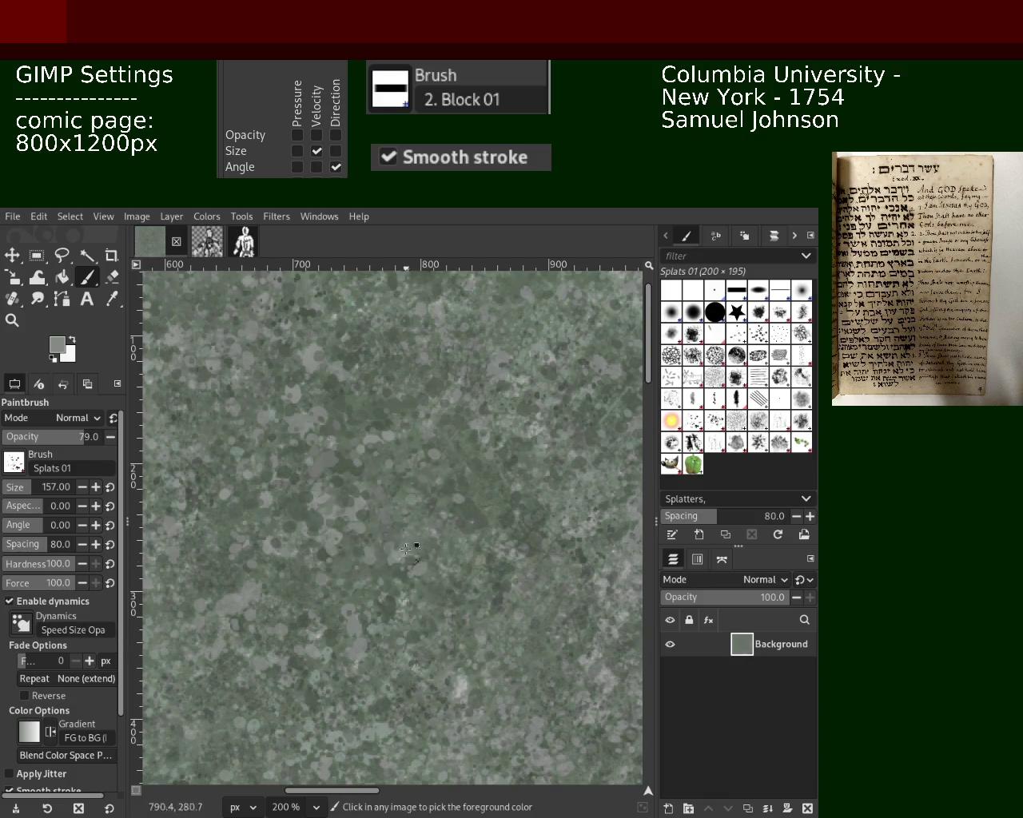
Paint trial splatter dabs in the lower middle, undo them, and sample a darker green
{"action": "left_click_drag", "start_coordinate": [435, 595], "coordinate": [448, 680]}
{"action": "key", "text": "ctrl+z"}
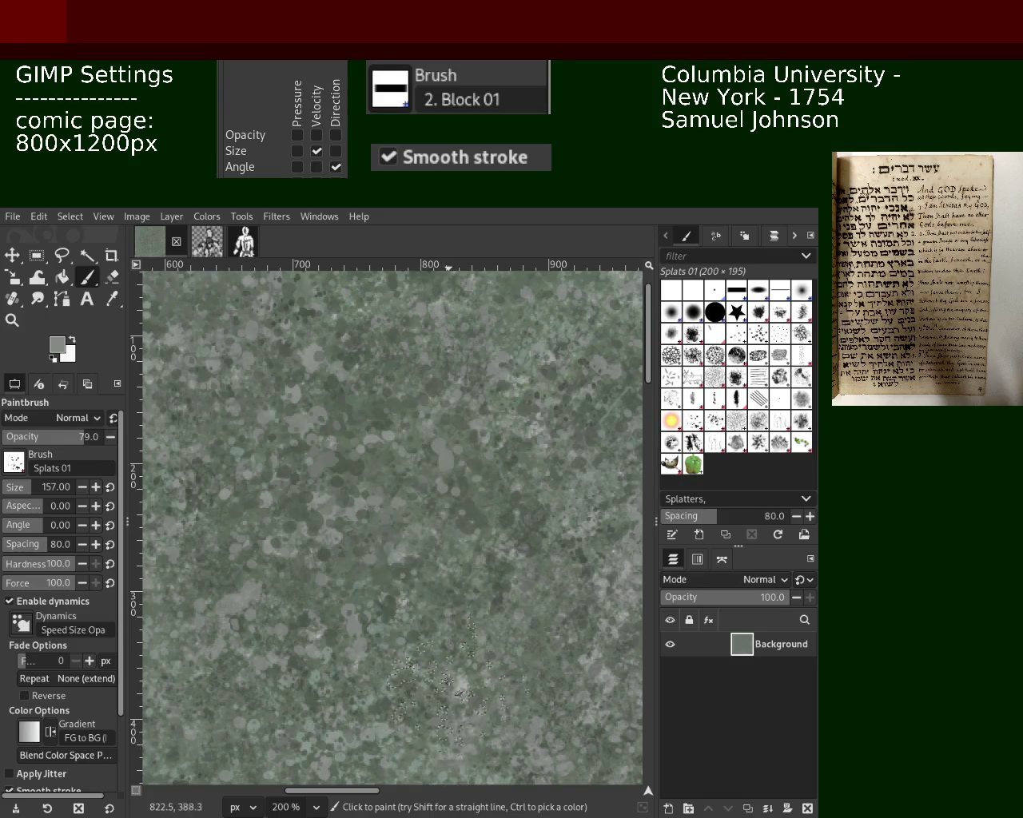
{"action": "key", "text": "ctrl+z"}
{"action": "left_click", "coordinate": [447, 454], "text": "ctrl"}
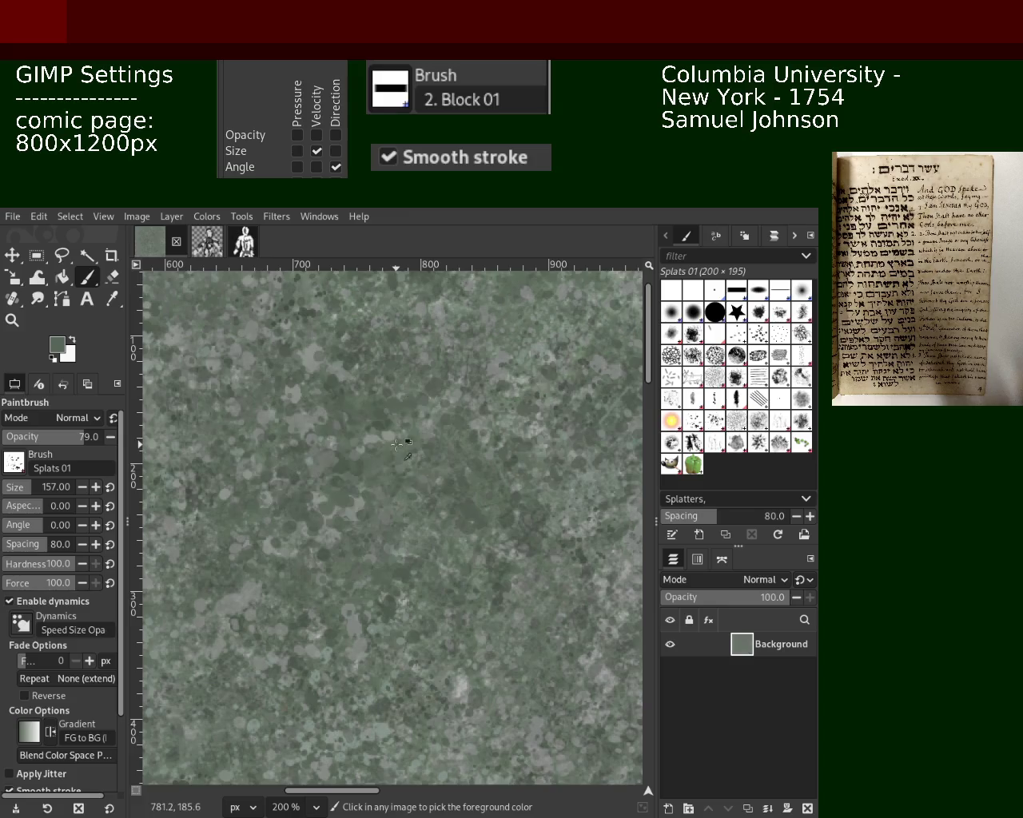
Choose the Texture Hose 02 brush and paint test light-grey streaks, then undo them
{"action": "left_click", "coordinate": [693, 442]}
{"action": "left_click", "coordinate": [347, 479]}
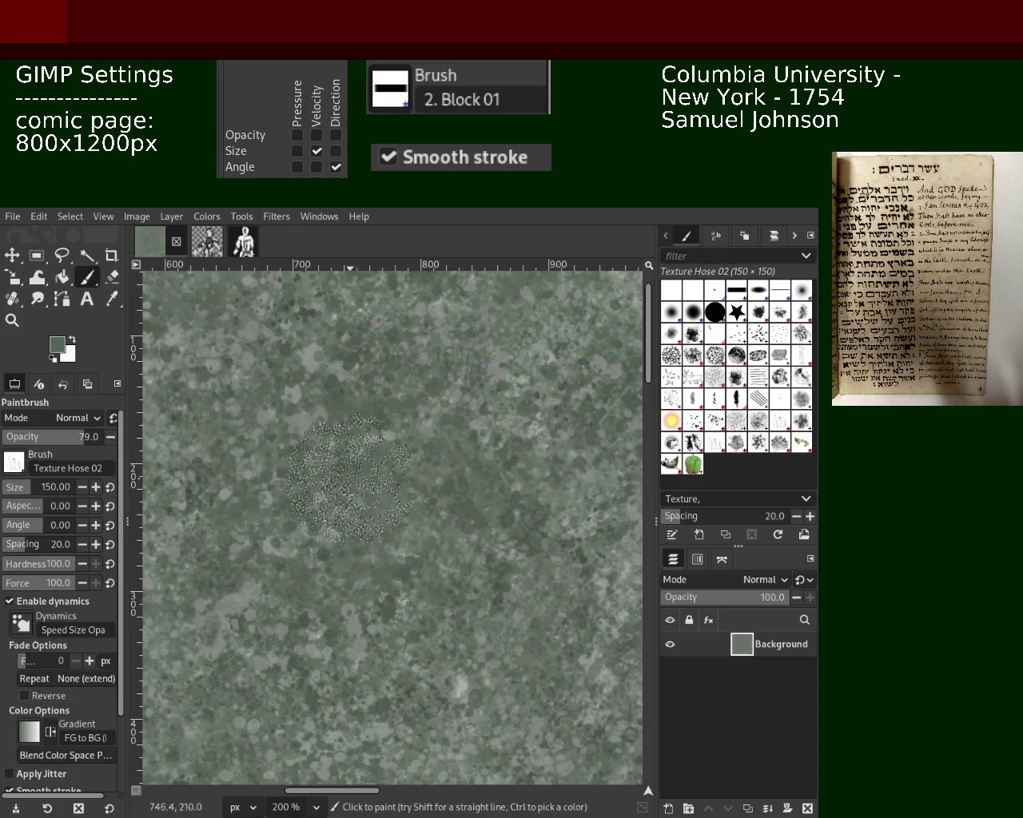
{"action": "left_click", "coordinate": [384, 451], "text": "ctrl"}
{"action": "left_click_drag", "start_coordinate": [423, 383], "coordinate": [368, 511]}
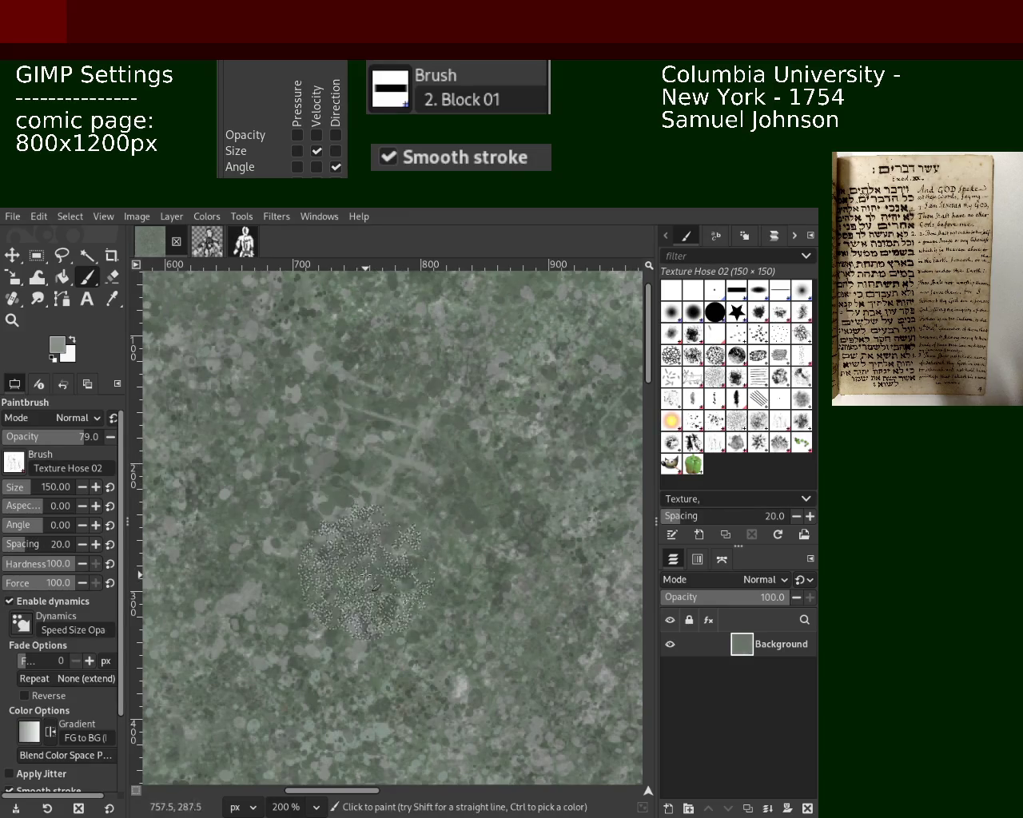
{"action": "key", "text": "ctrl+z"}
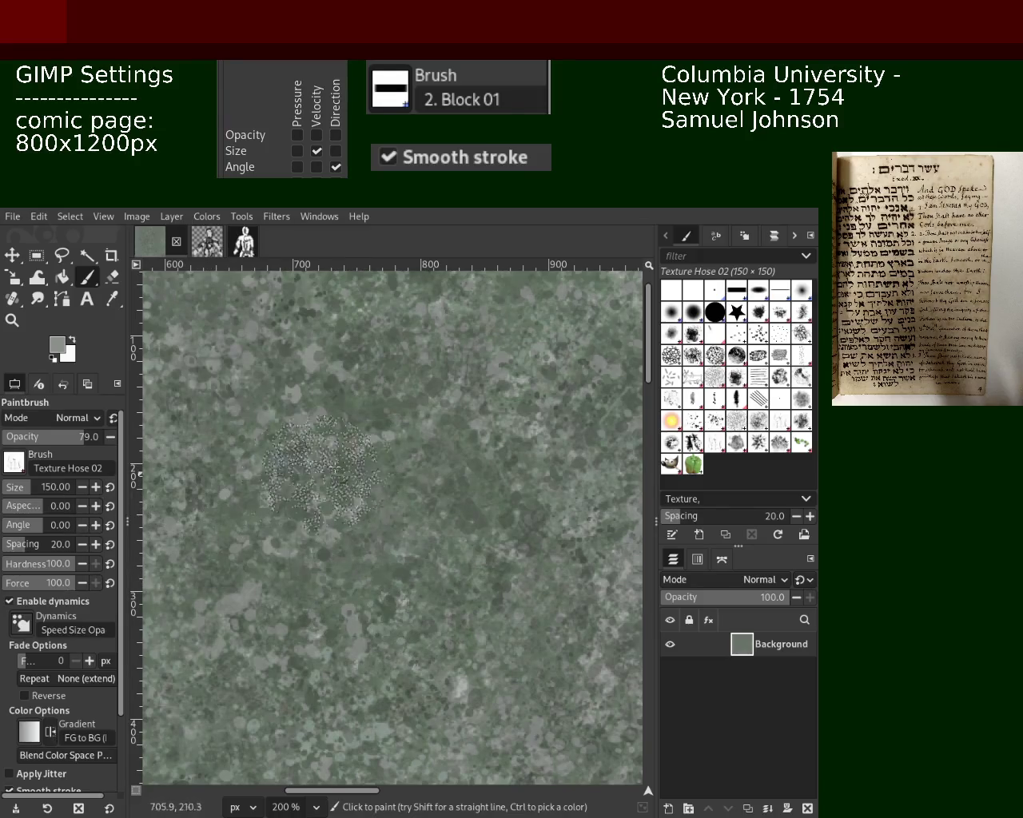
Set the brush size to 85, sample texture colours, and stamp a speckled dab
{"action": "left_click", "coordinate": [24, 485]}
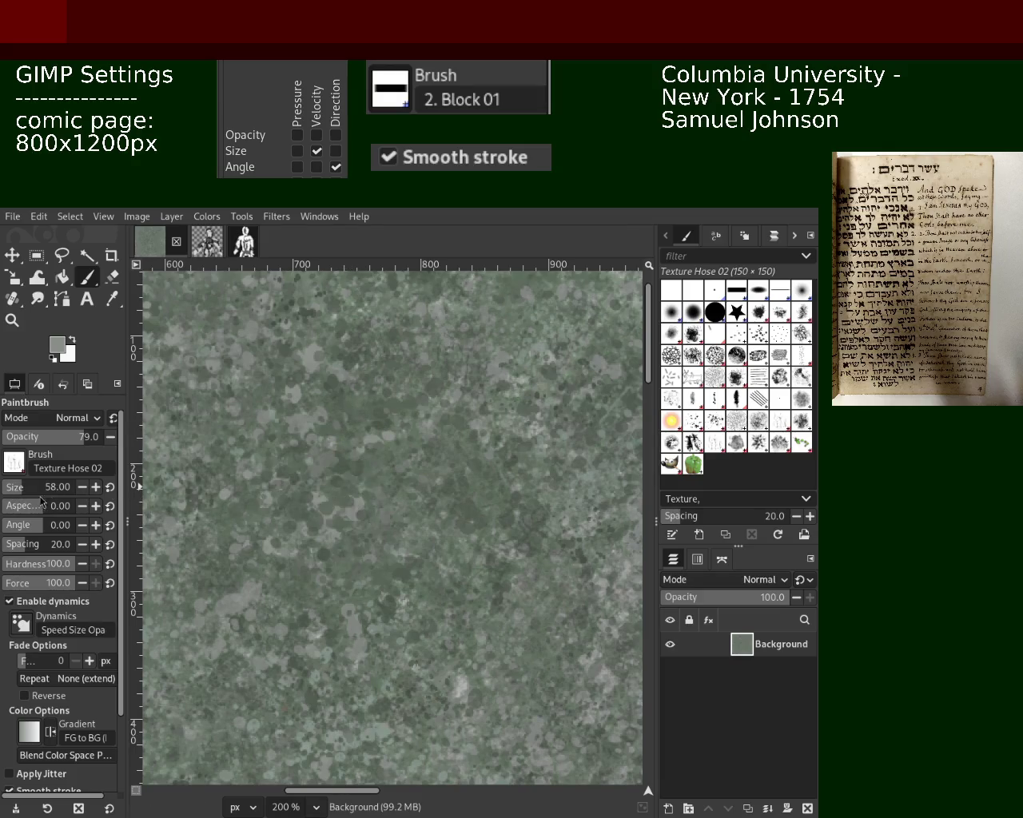
{"action": "left_click", "coordinate": [18, 489]}
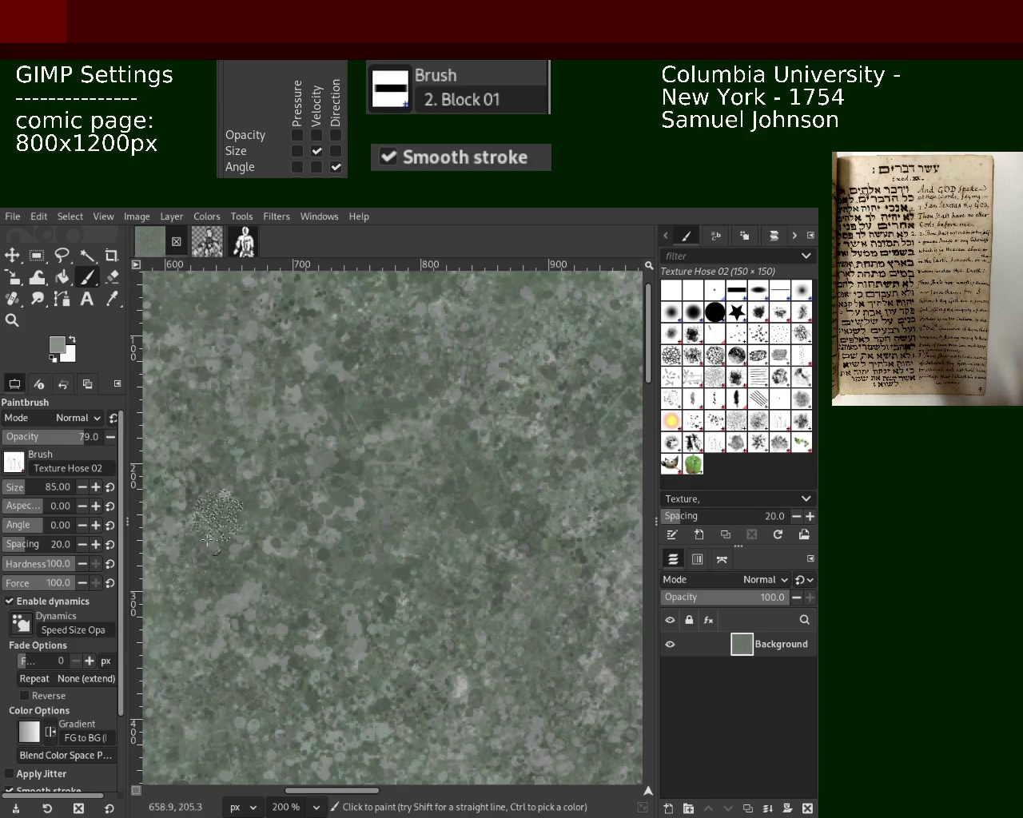
{"action": "key", "text": "ctrl"}
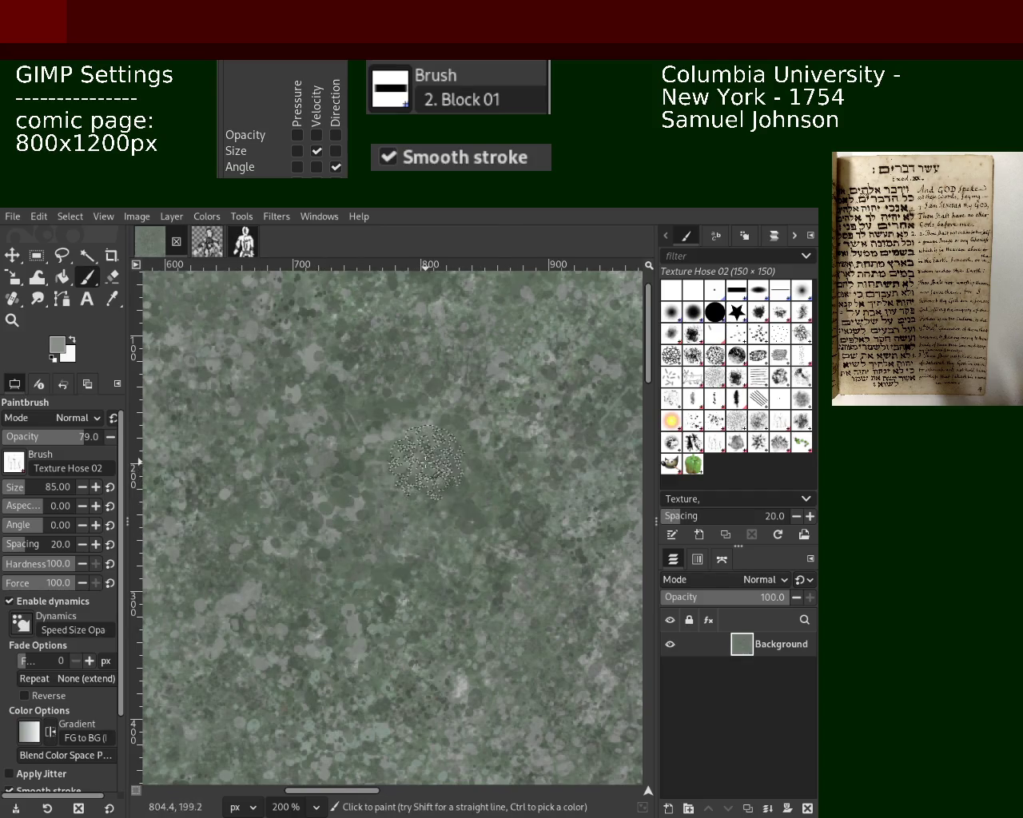
{"action": "key", "text": "ctrl"}
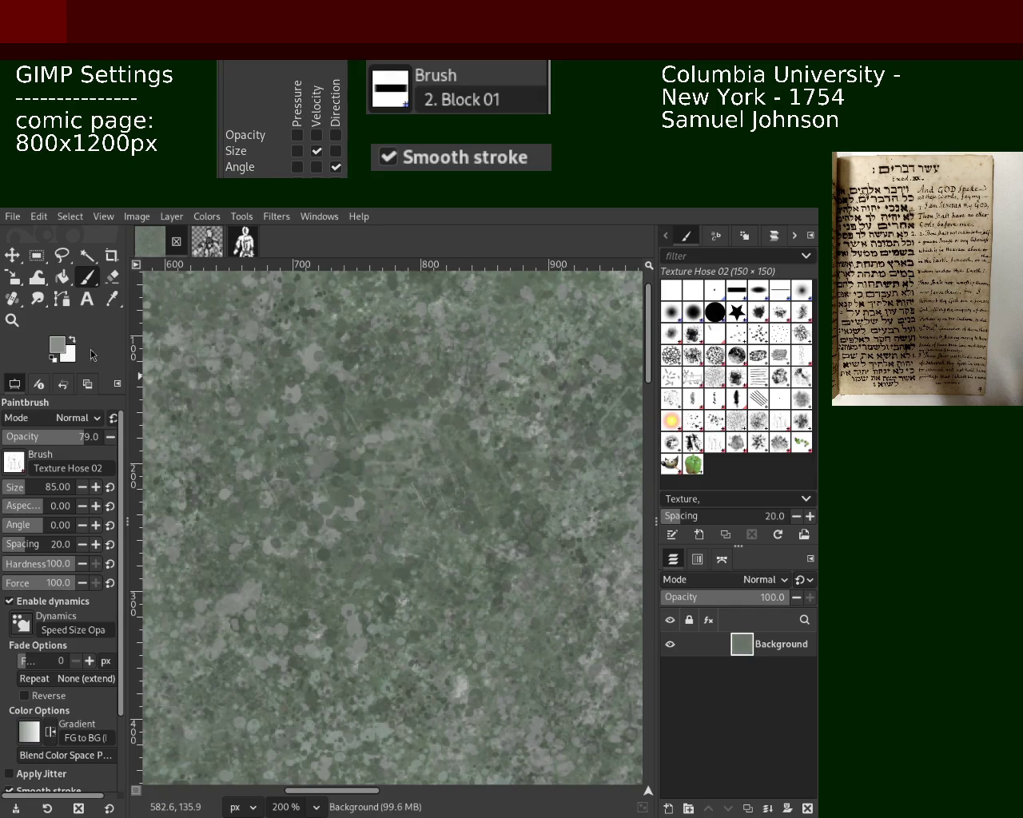
{"action": "left_click", "coordinate": [349, 585]}
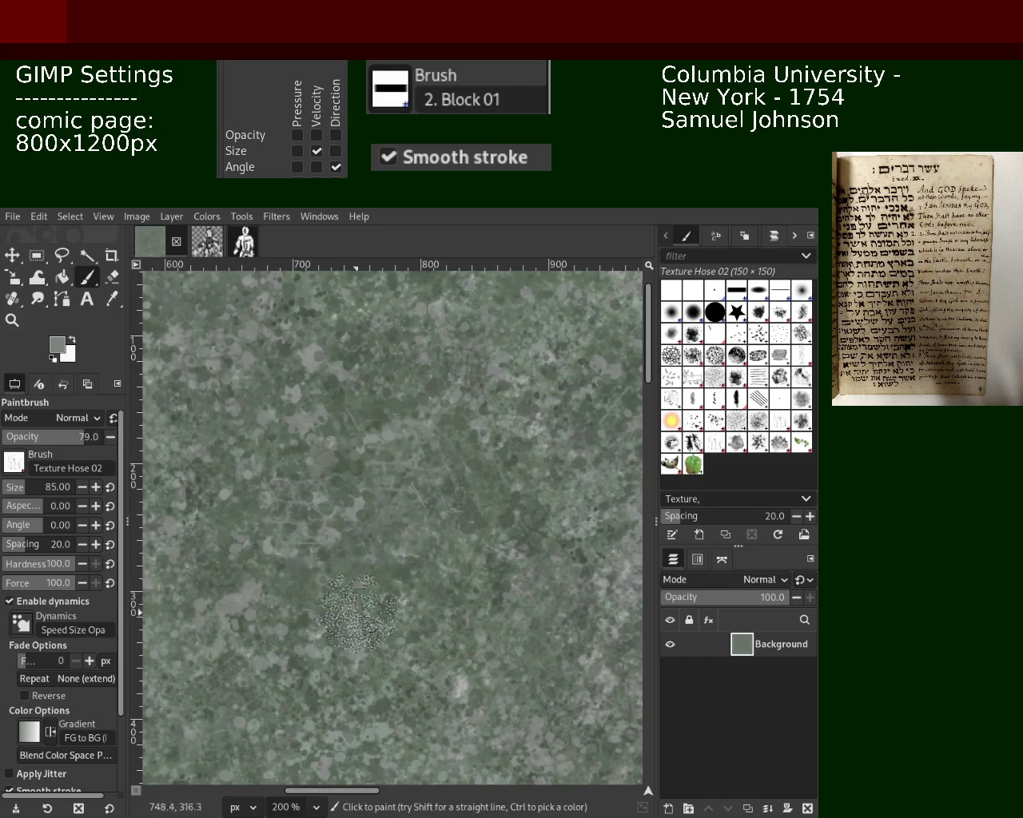
Paint Texture Hose 02 speckles, sampling brighter, darker green and lighter grey-green colours from the texture
{"action": "left_click", "coordinate": [571, 454], "text": "ctrl"}
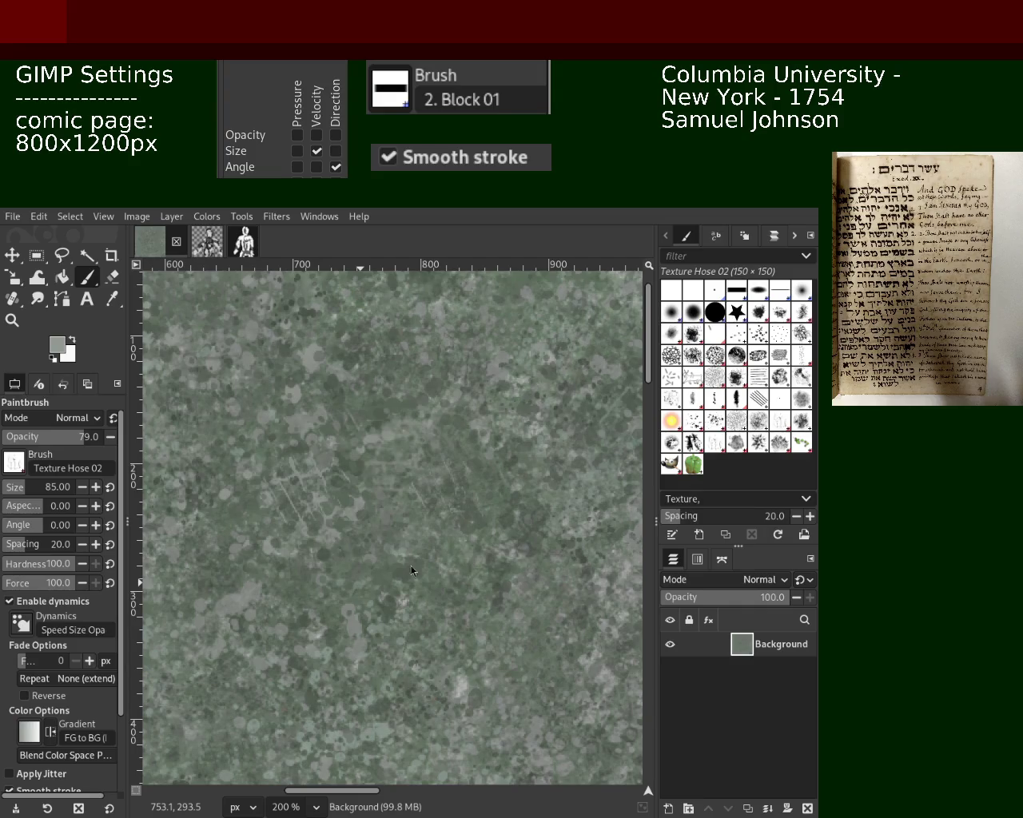
{"action": "left_click", "coordinate": [269, 524]}
{"action": "left_click", "coordinate": [268, 448]}
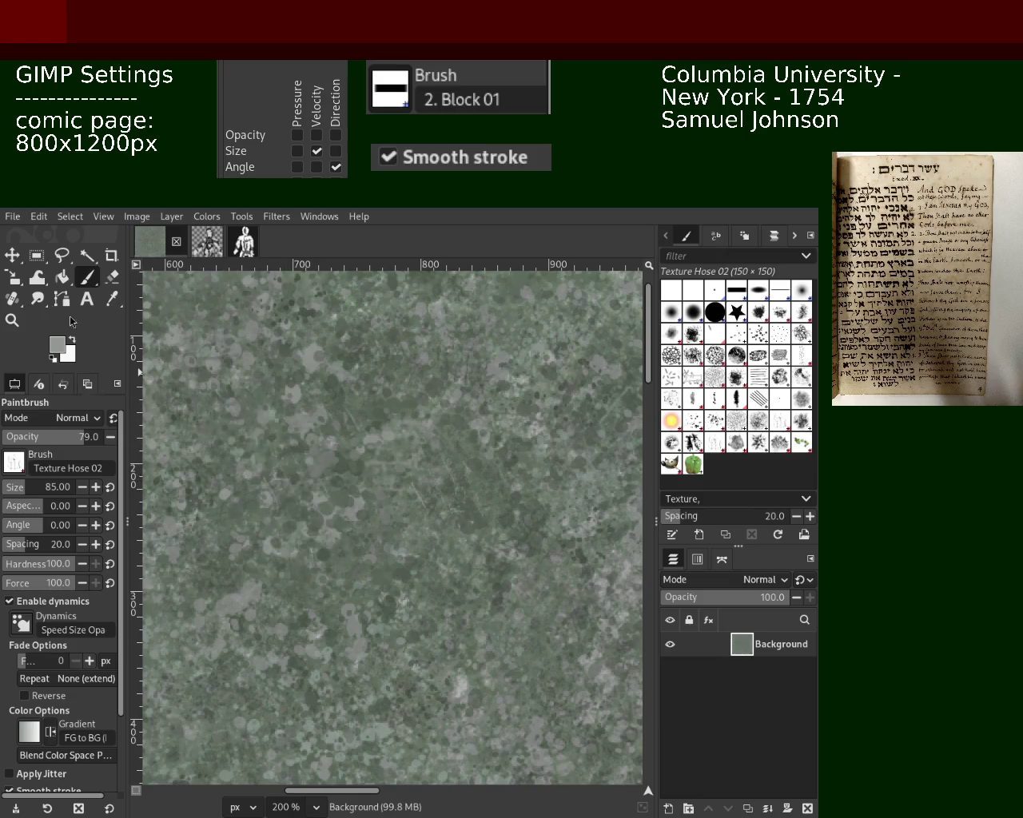
{"action": "left_click", "coordinate": [315, 524], "text": "ctrl"}
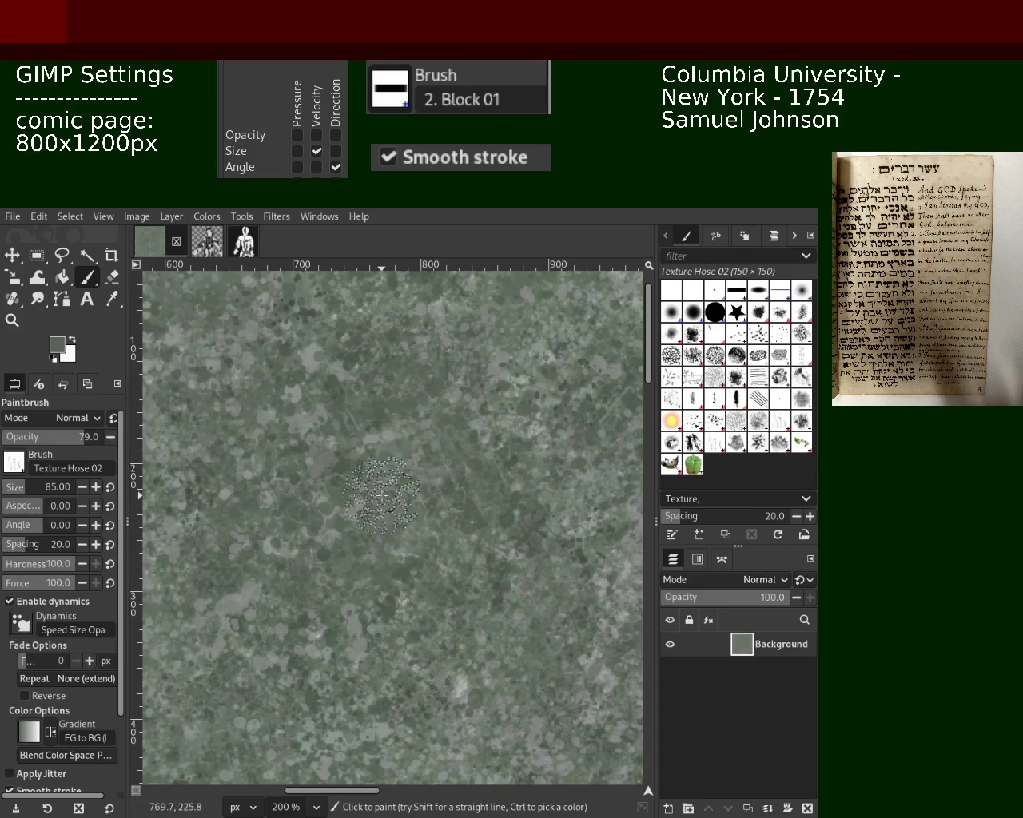
{"action": "left_click", "coordinate": [447, 392], "text": "ctrl"}
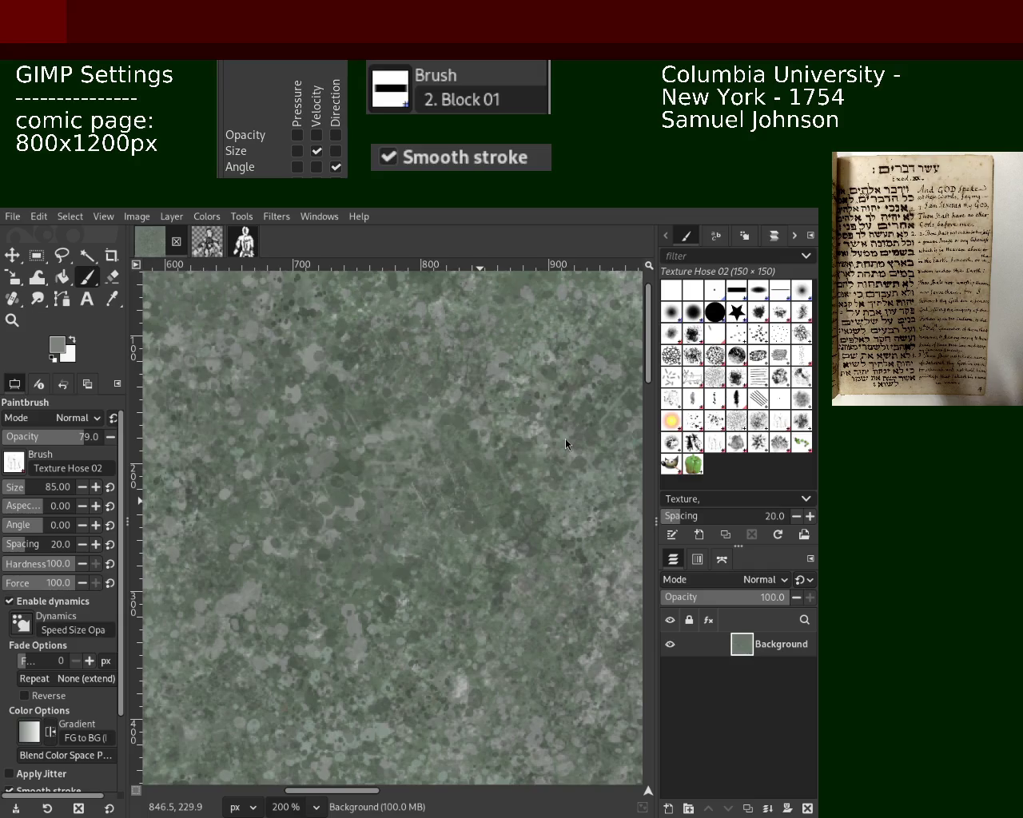
{"action": "left_click", "coordinate": [12, 320]}
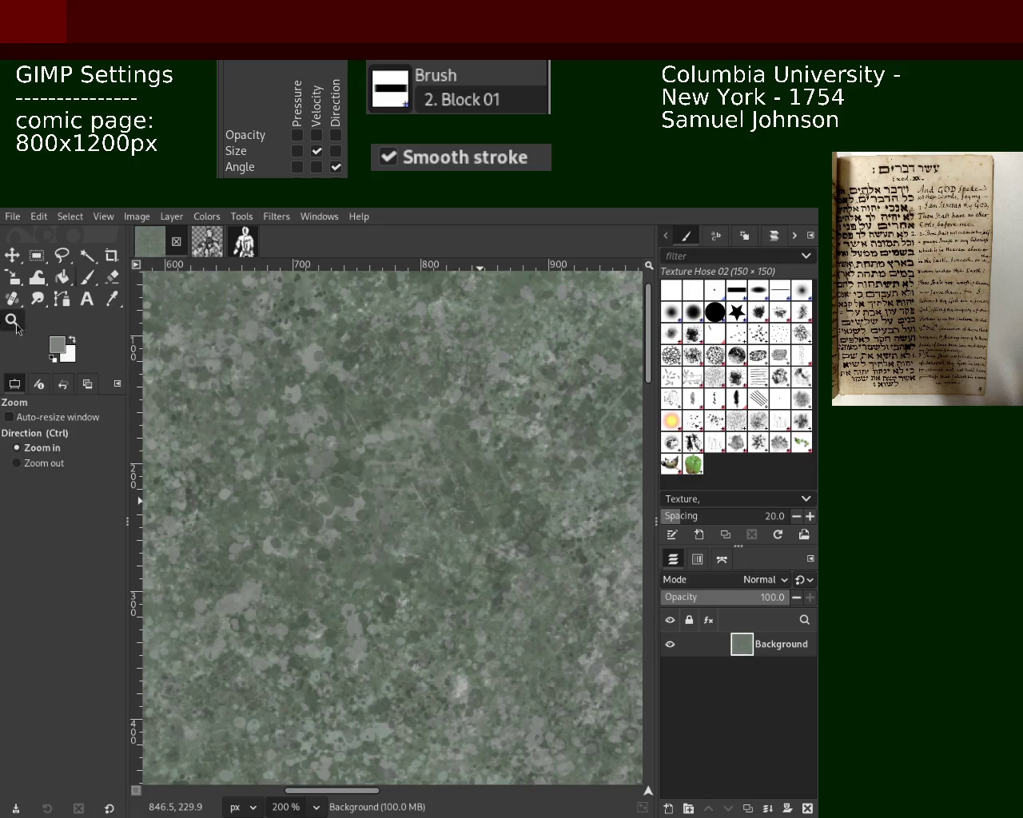
Review the texture zoomed out, then paint a textured dab and sample a darker green
{"action": "left_click", "coordinate": [345, 489], "text": "ctrl"}
{"action": "left_click", "coordinate": [345, 489], "text": "ctrl"}
{"action": "left_click", "coordinate": [345, 489]}
{"action": "key", "text": "p"}
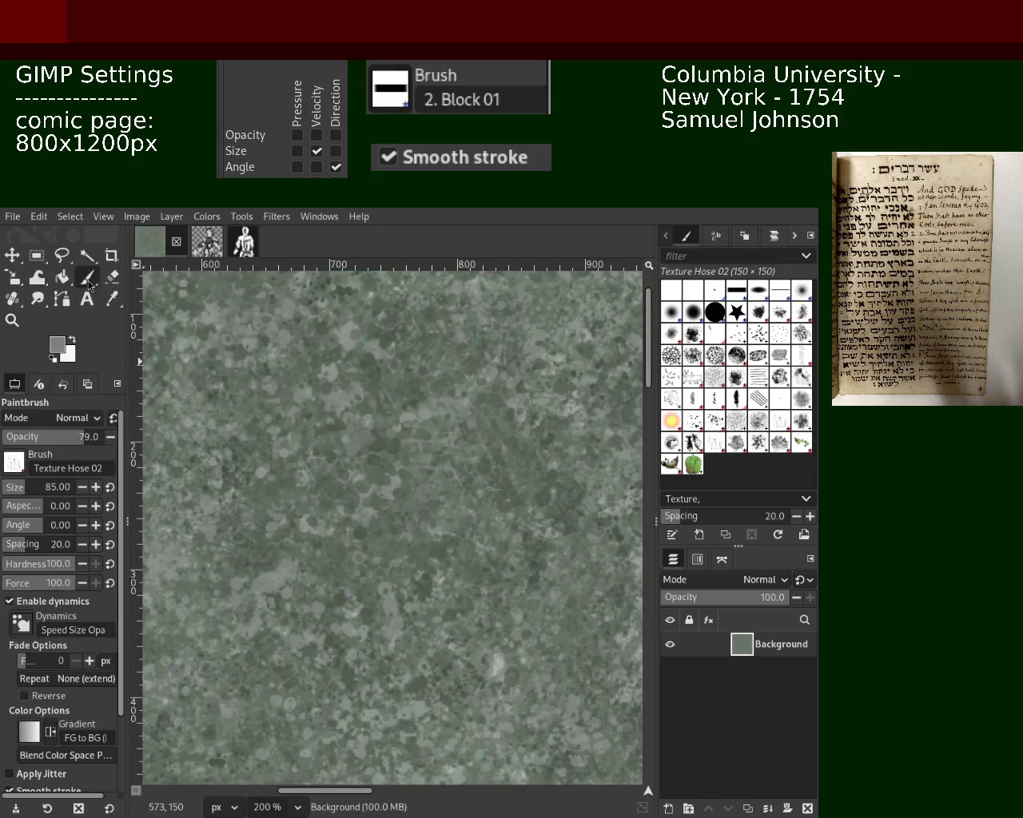
{"action": "left_click", "coordinate": [424, 416]}
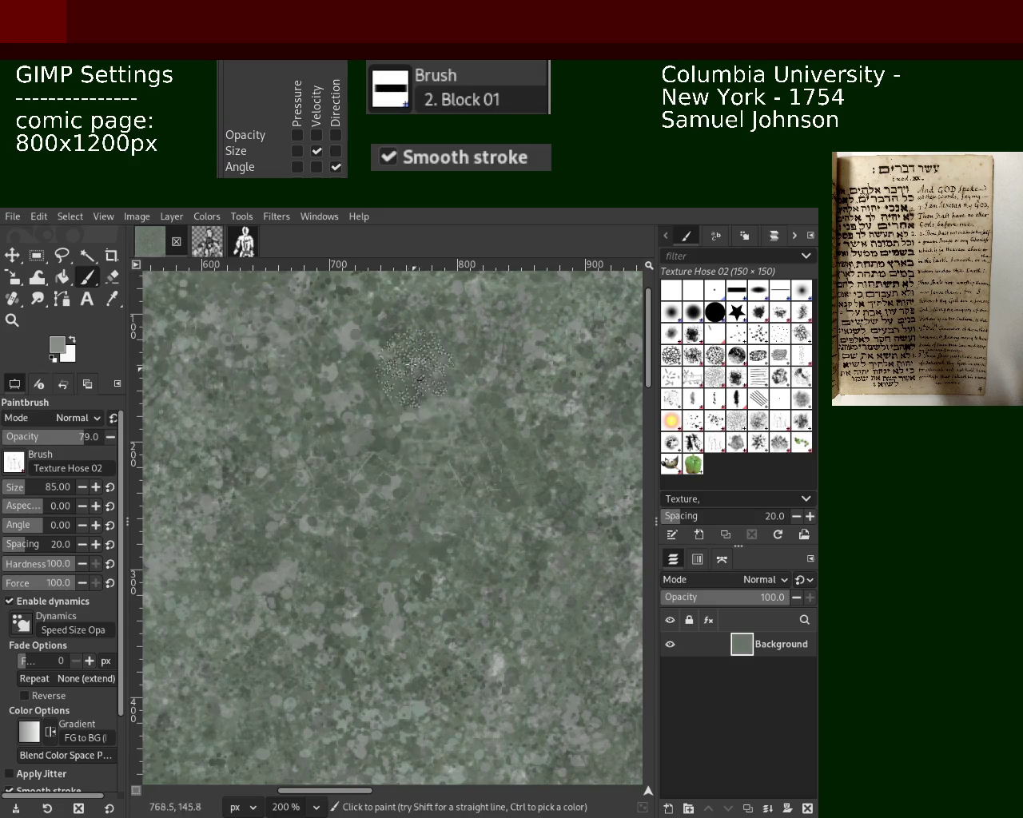
{"action": "left_click", "coordinate": [351, 441], "text": "ctrl"}
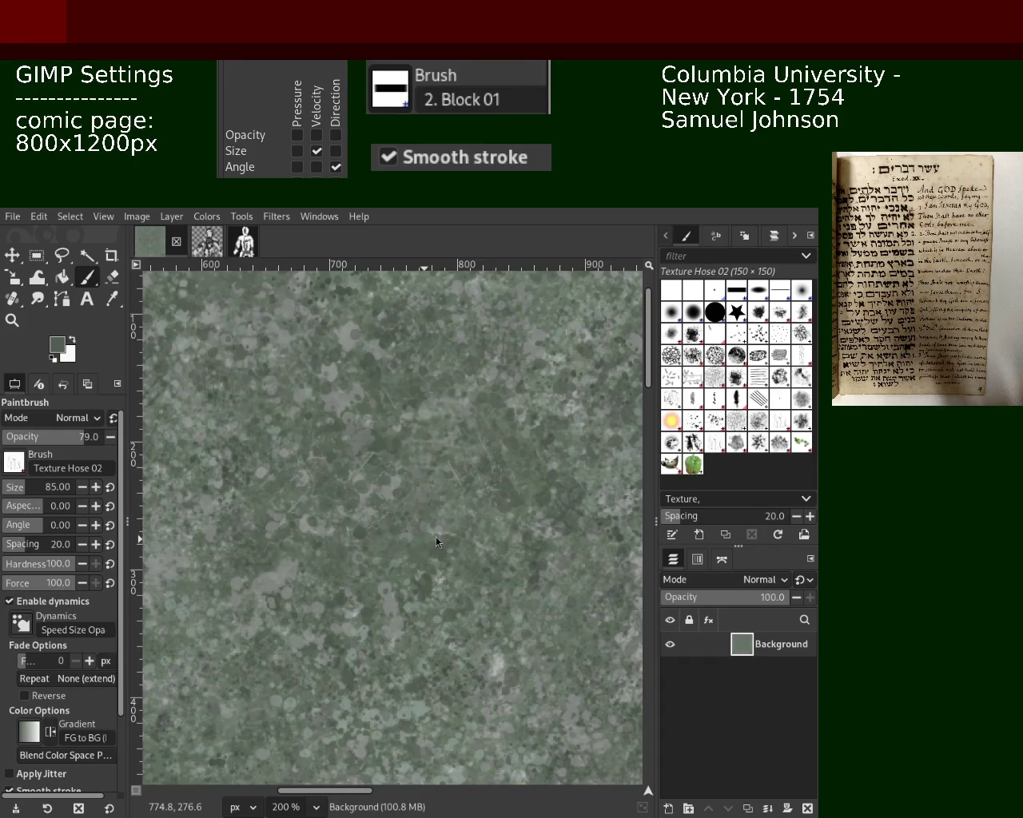
Paint another textured dab, then switch to the Splats 01 brush at size 200
{"action": "left_click", "coordinate": [12, 320]}
{"action": "key", "text": "minus"}
{"action": "key", "text": "minus"}
{"action": "key", "text": "minus"}
{"action": "key", "text": "plus"}
{"action": "key", "text": "plus"}
{"action": "key", "text": "plus"}
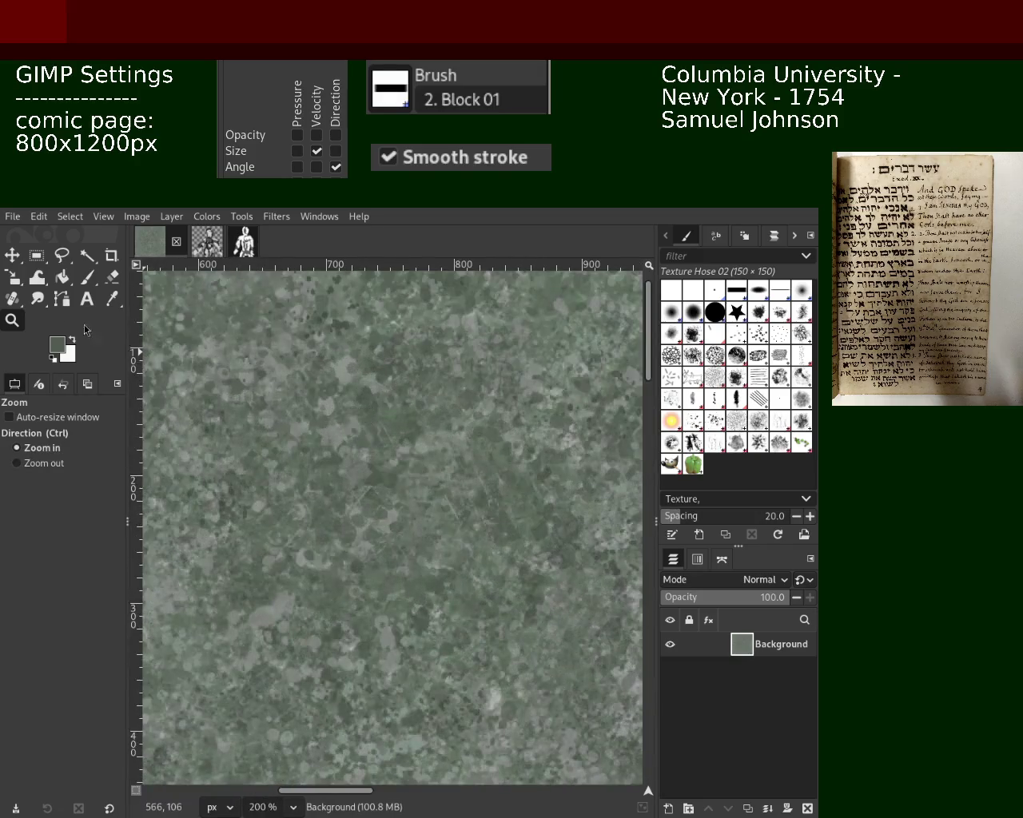
{"action": "left_click", "coordinate": [87, 276]}
{"action": "left_click_drag", "start_coordinate": [355, 391], "coordinate": [374, 413]}
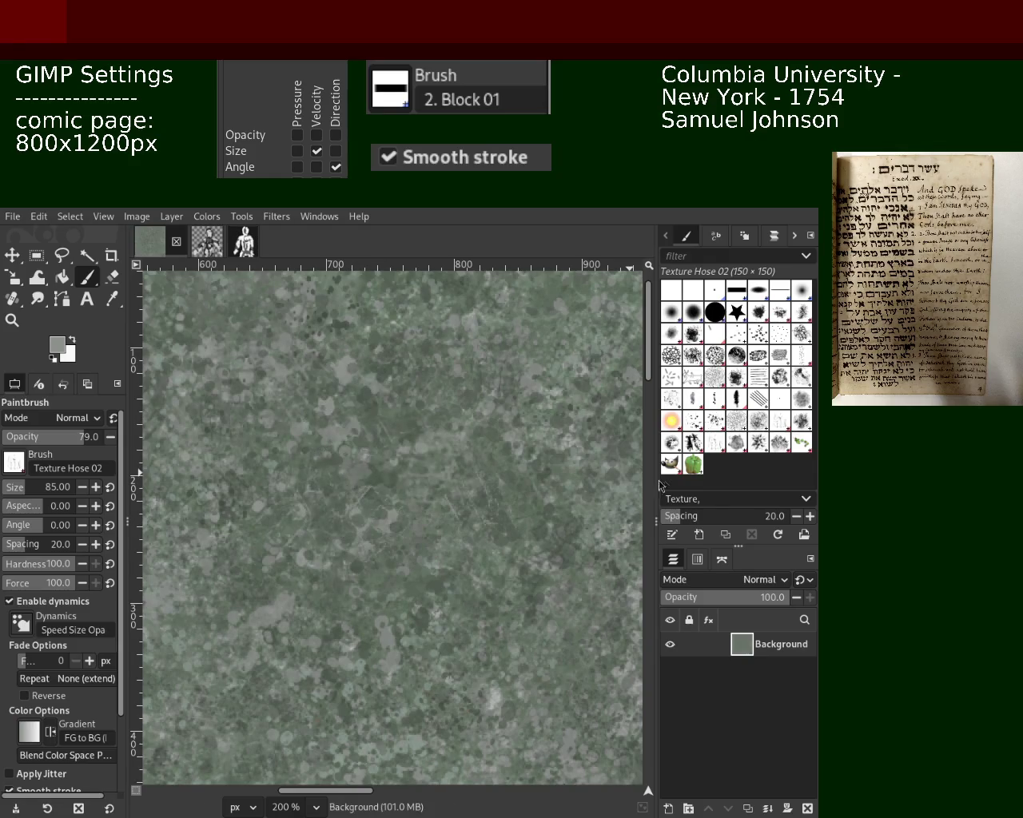
{"action": "left_click", "coordinate": [693, 422]}
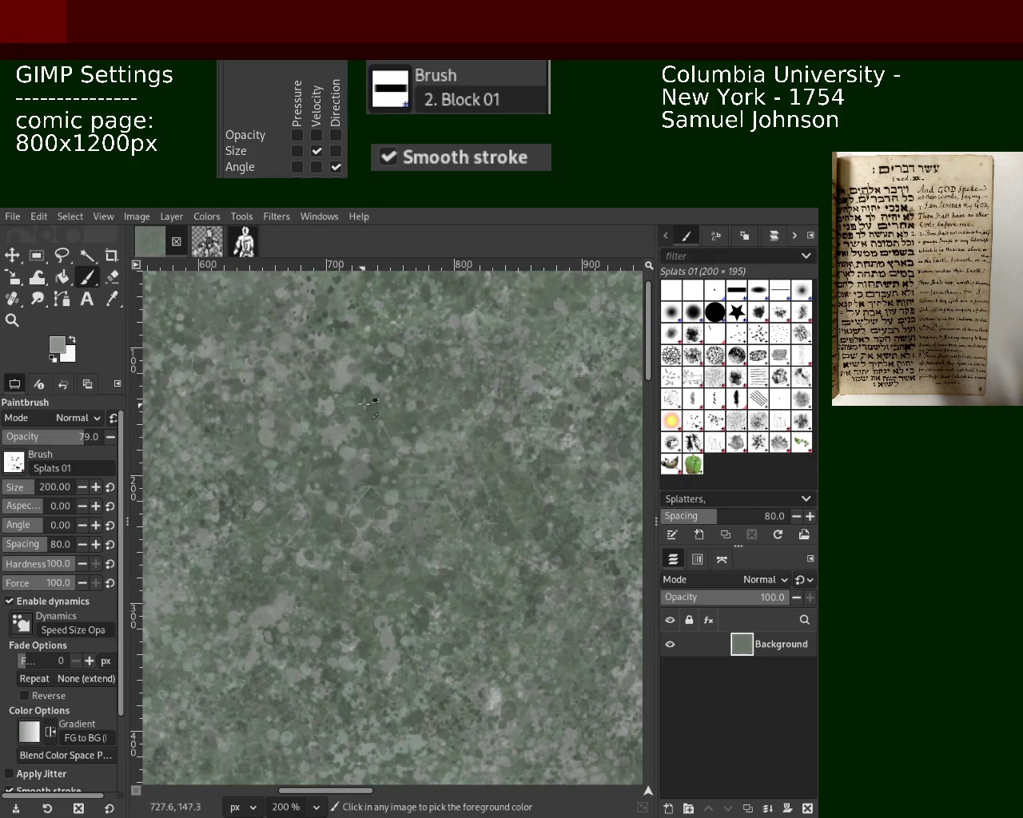
{"action": "left_click", "coordinate": [384, 384], "text": "ctrl"}
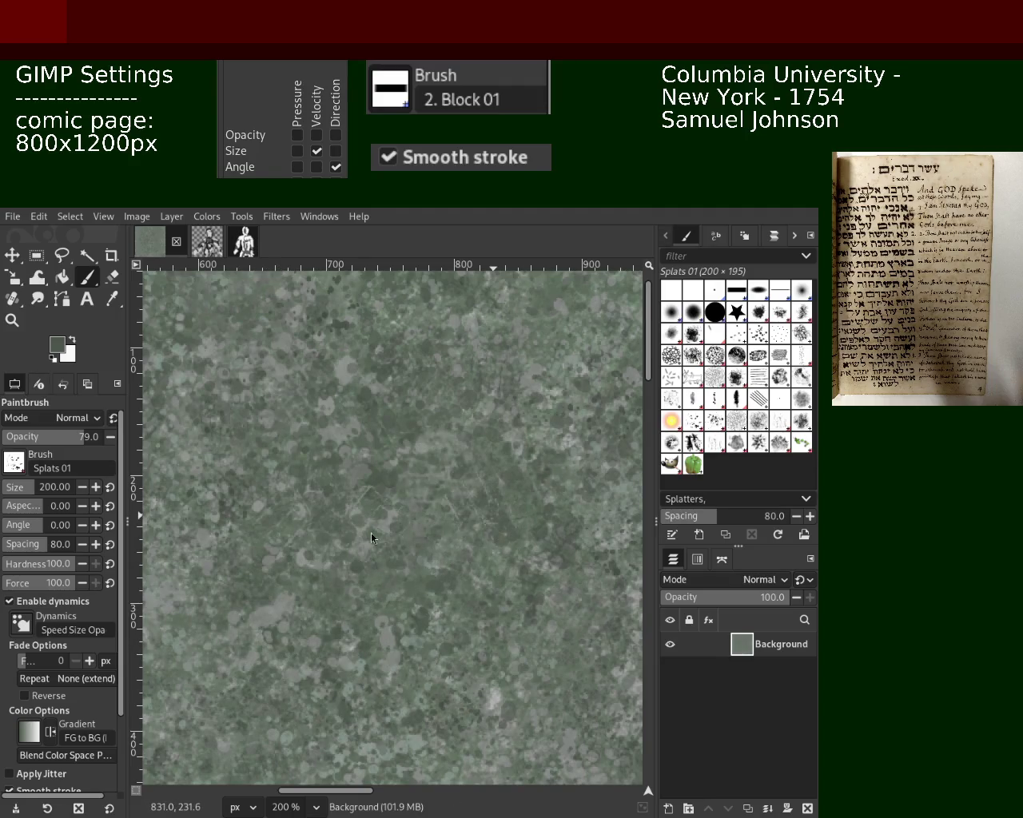
Paint dark green splat marks across the lower middle and light grey ones mid-left
{"action": "left_click", "coordinate": [264, 480], "text": "ctrl"}
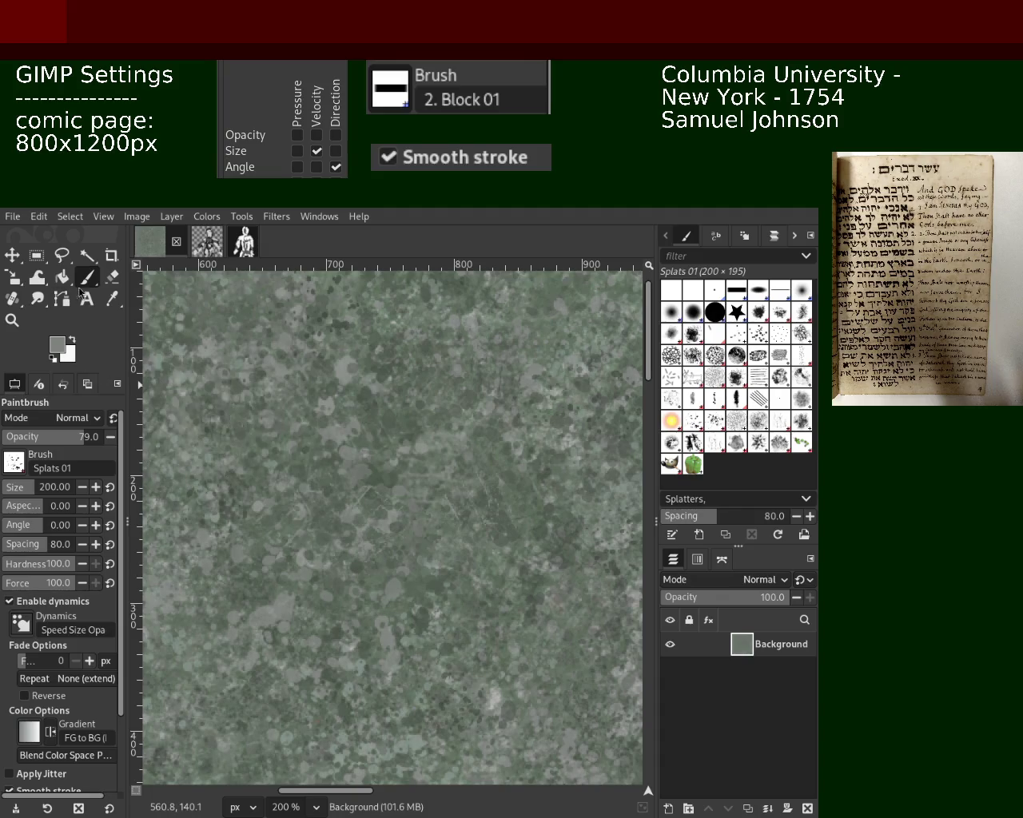
{"action": "left_click", "coordinate": [390, 422], "text": "ctrl"}
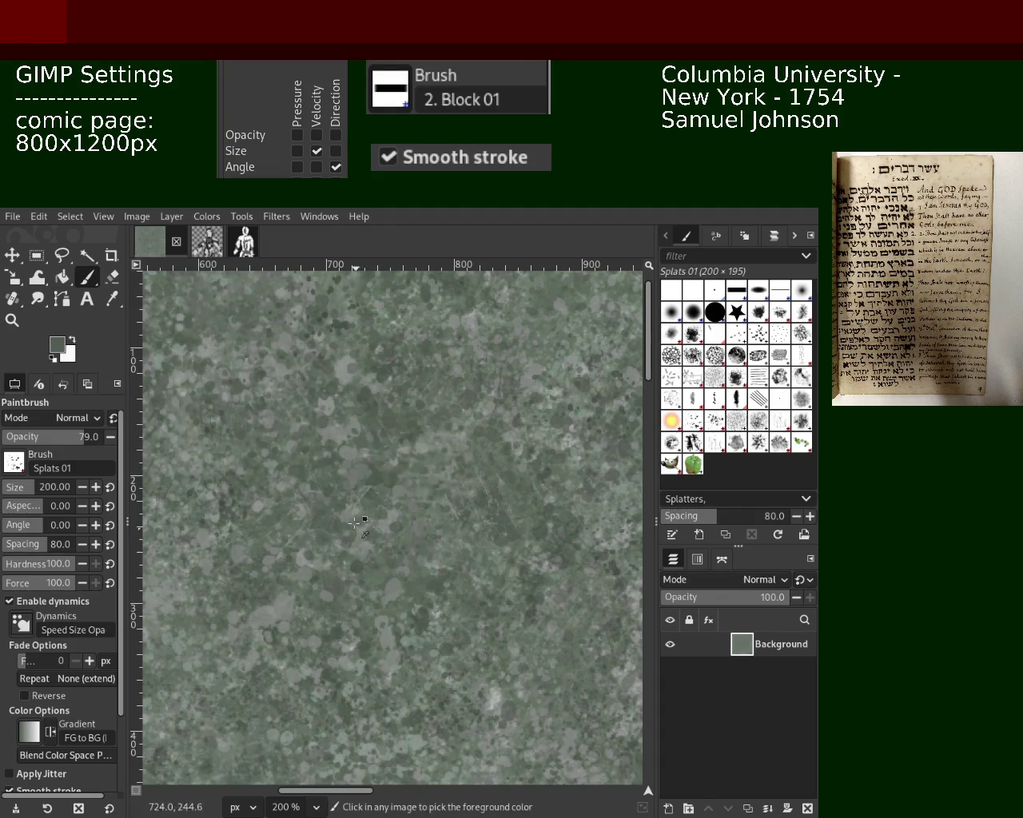
{"action": "left_click_drag", "start_coordinate": [361, 576], "coordinate": [360, 668]}
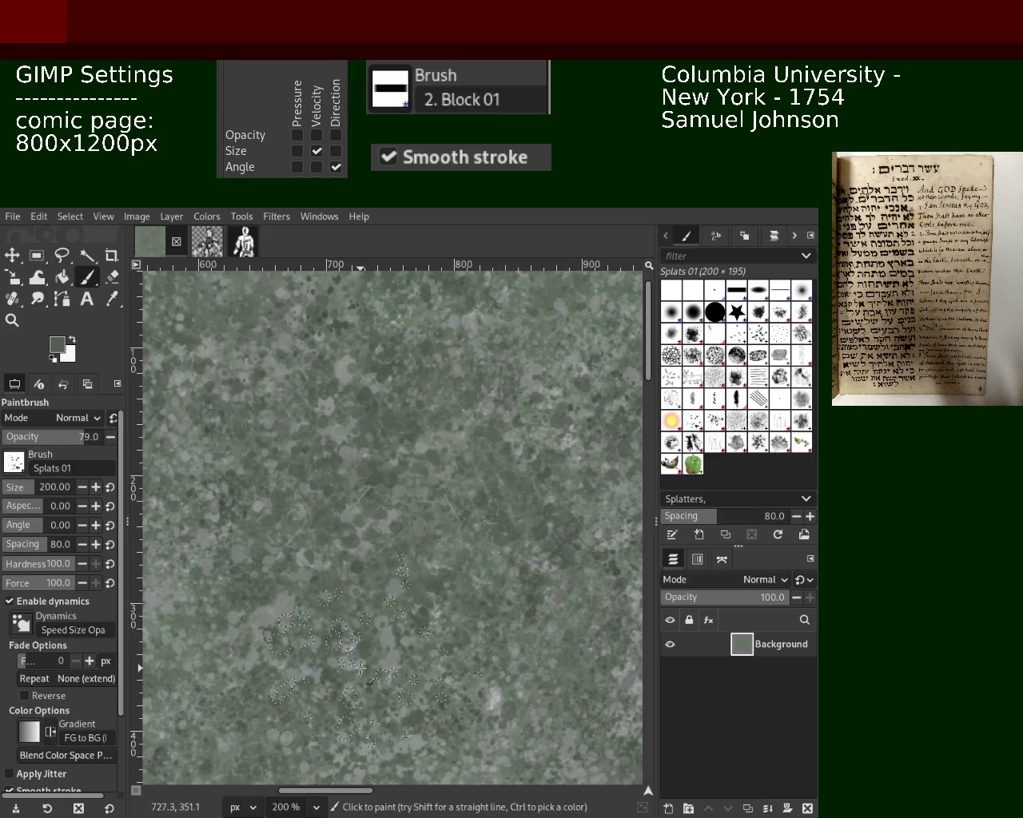
{"action": "left_click", "coordinate": [281, 432], "text": "ctrl"}
{"action": "left_click_drag", "start_coordinate": [293, 479], "coordinate": [298, 536]}
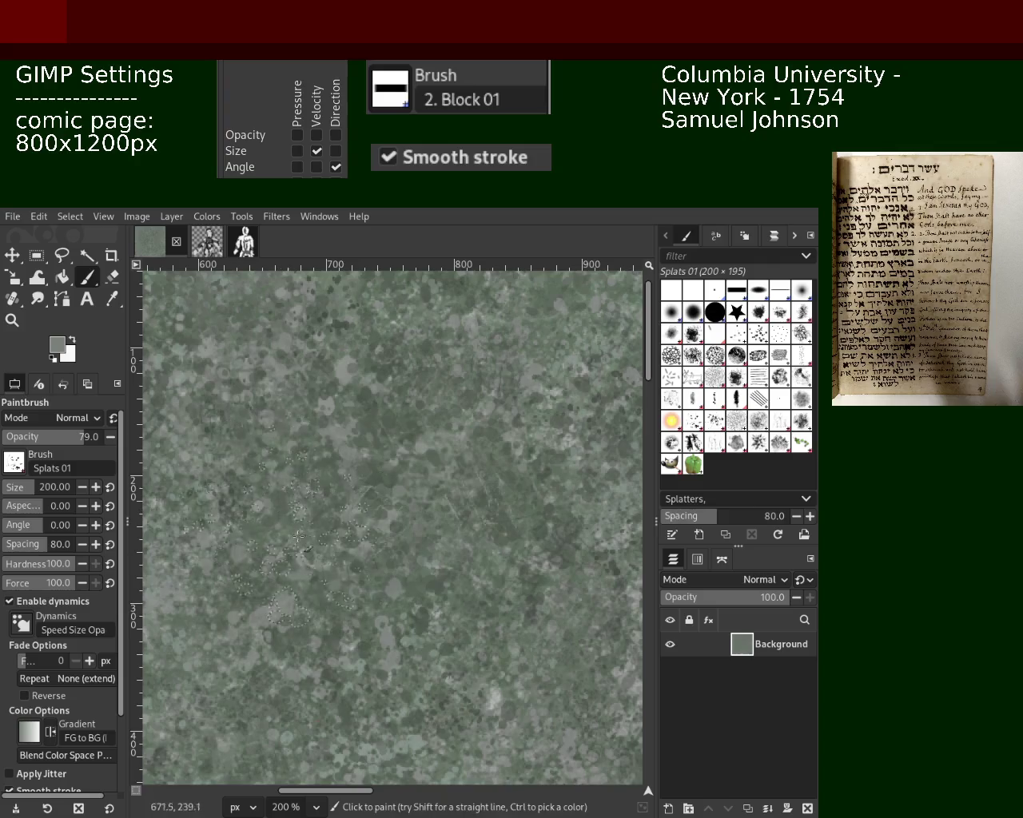
Add dark green-grey splat marks across the lower left, then sample a greyer tone
{"action": "left_click", "coordinate": [526, 514], "text": "ctrl"}
{"action": "left_click_drag", "start_coordinate": [305, 514], "coordinate": [314, 645]}
{"action": "left_click_drag", "start_coordinate": [274, 557], "coordinate": [287, 637]}
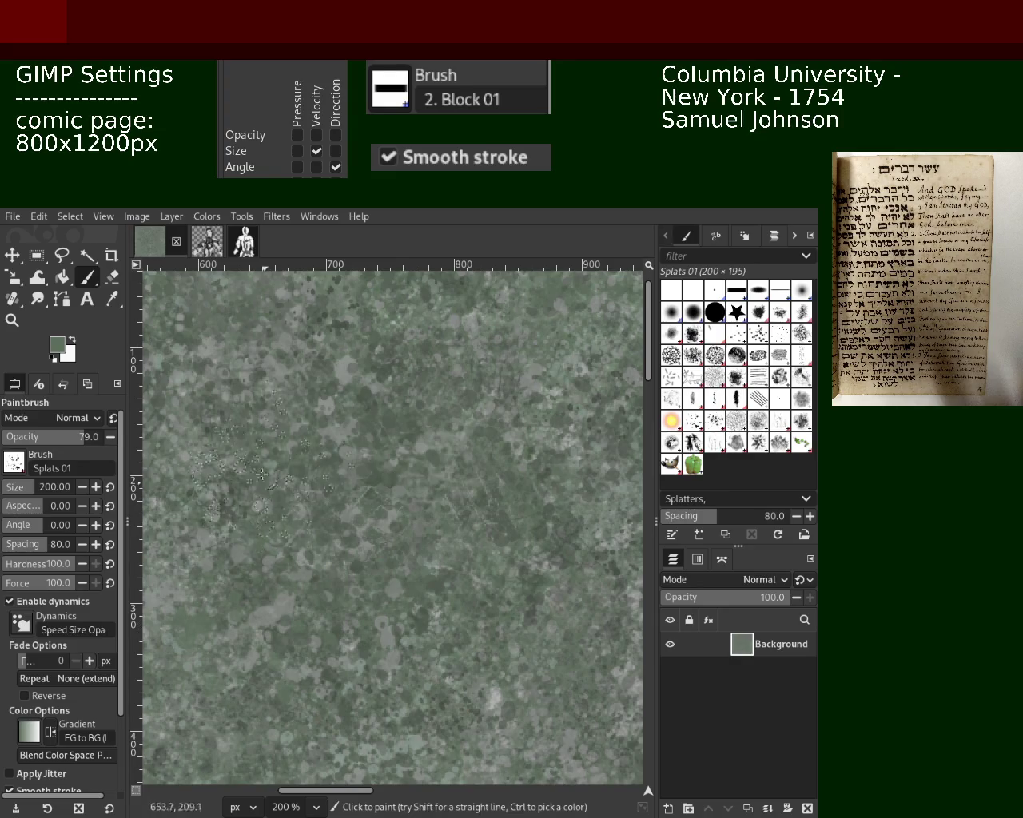
{"action": "key", "text": "ctrl"}
{"action": "left_click", "coordinate": [440, 461], "text": "ctrl"}
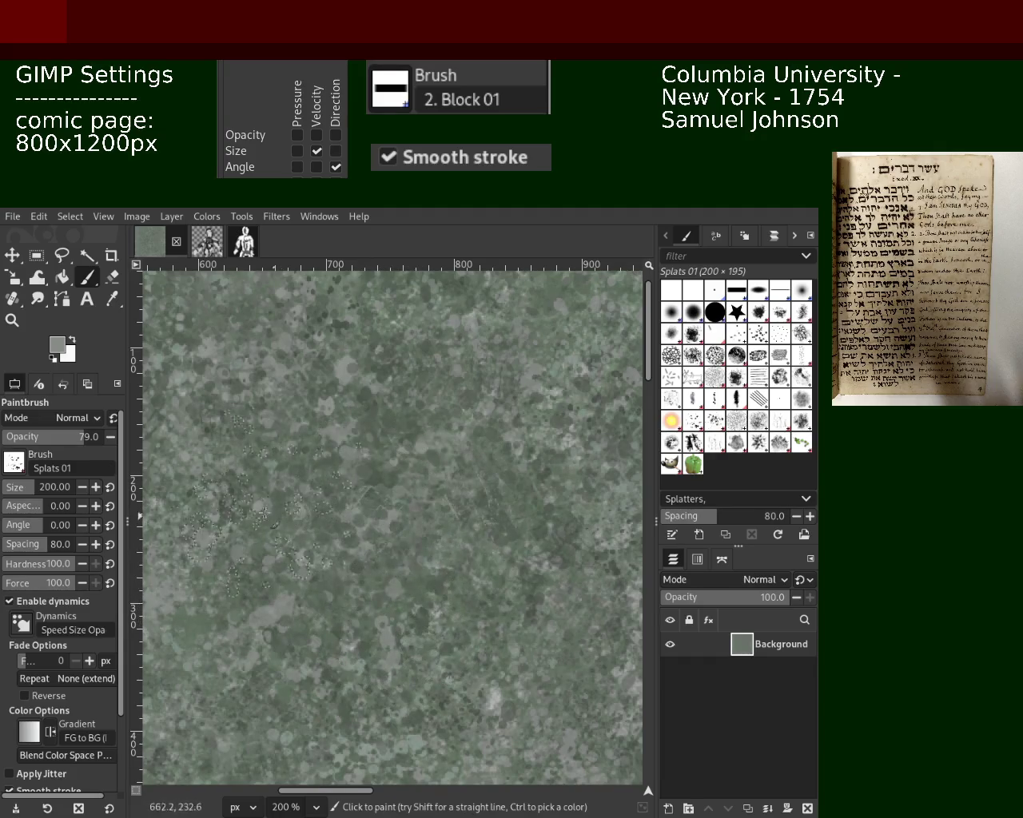
{"action": "left_click", "coordinate": [12, 318]}
{"action": "scroll", "coordinate": [394, 533], "scroll_direction": "down", "scroll_amount": 3}
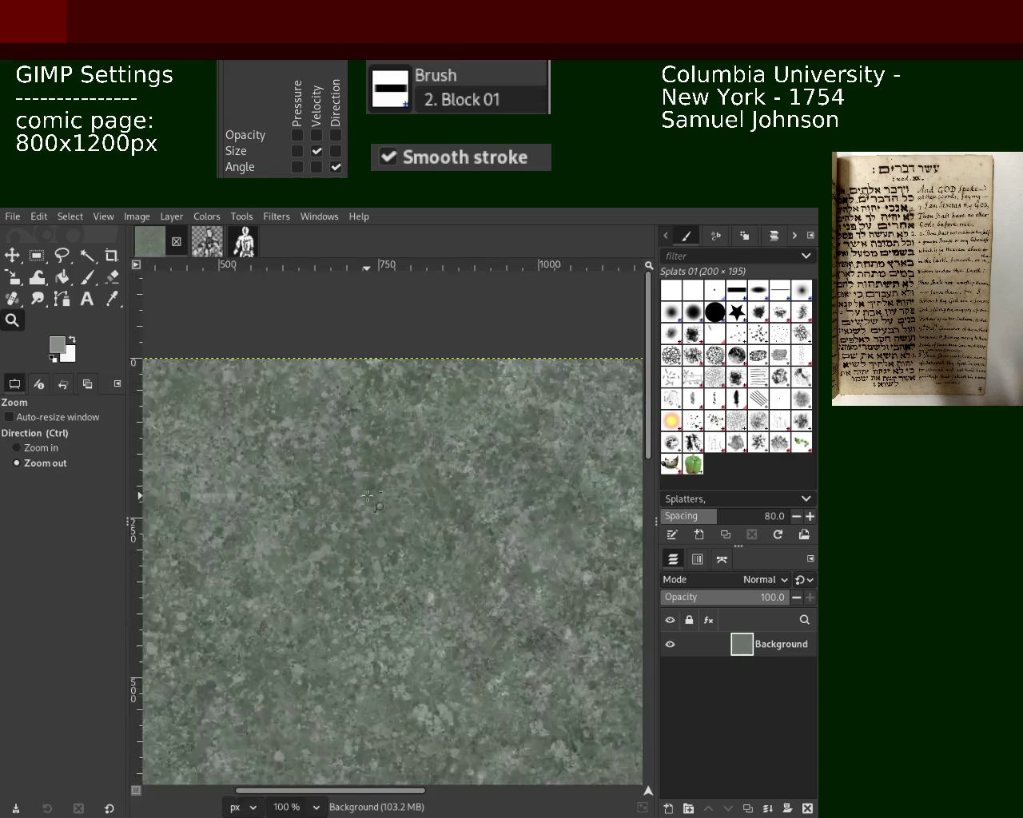
Reselect the Texture Hose 02 brush and enlarge it to size 150
{"action": "scroll", "coordinate": [394, 534], "scroll_direction": "down", "scroll_amount": 2}
{"action": "scroll", "coordinate": [394, 534], "scroll_direction": "up", "scroll_amount": 1}
{"action": "scroll", "coordinate": [394, 534], "scroll_direction": "up", "scroll_amount": 2}
{"action": "scroll", "coordinate": [394, 534], "scroll_direction": "down", "scroll_amount": 1}
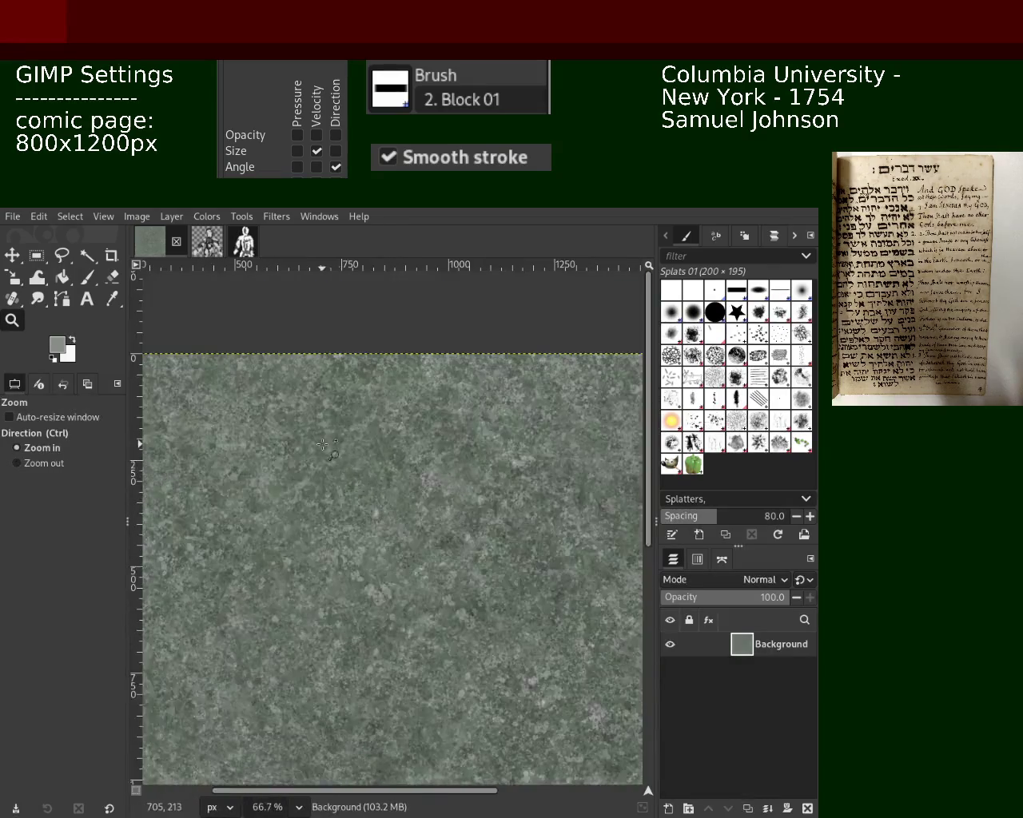
{"action": "scroll", "coordinate": [394, 534], "scroll_direction": "up", "scroll_amount": 2}
{"action": "left_click", "coordinate": [692, 442]}
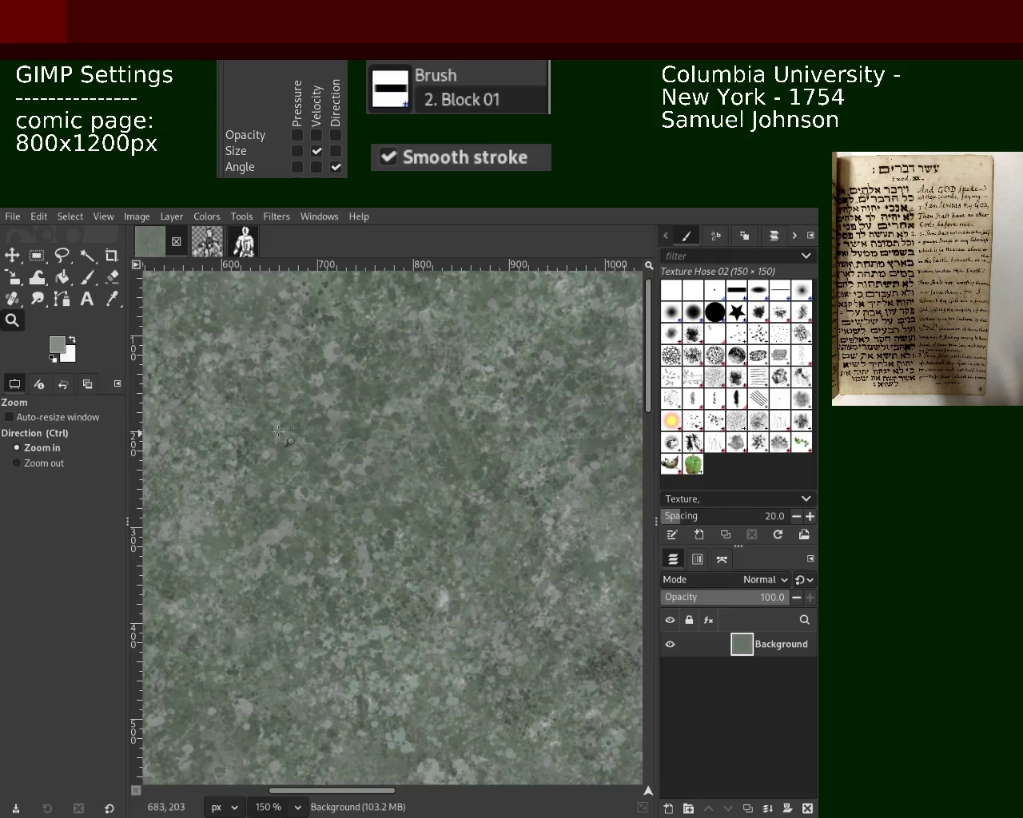
{"action": "left_click", "coordinate": [87, 276]}
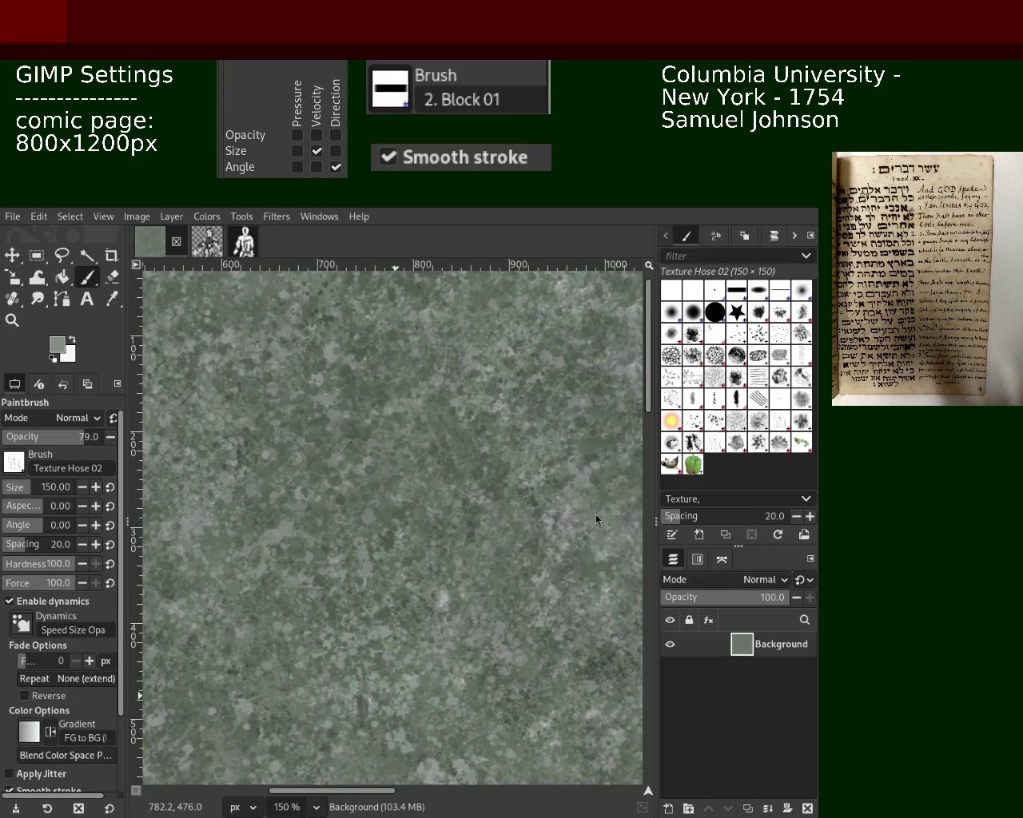
Paint texture-hose dabs in the lower middle, sampling darker green-grey and lighter grey tones
{"action": "left_click_drag", "start_coordinate": [352, 607], "coordinate": [406, 598]}
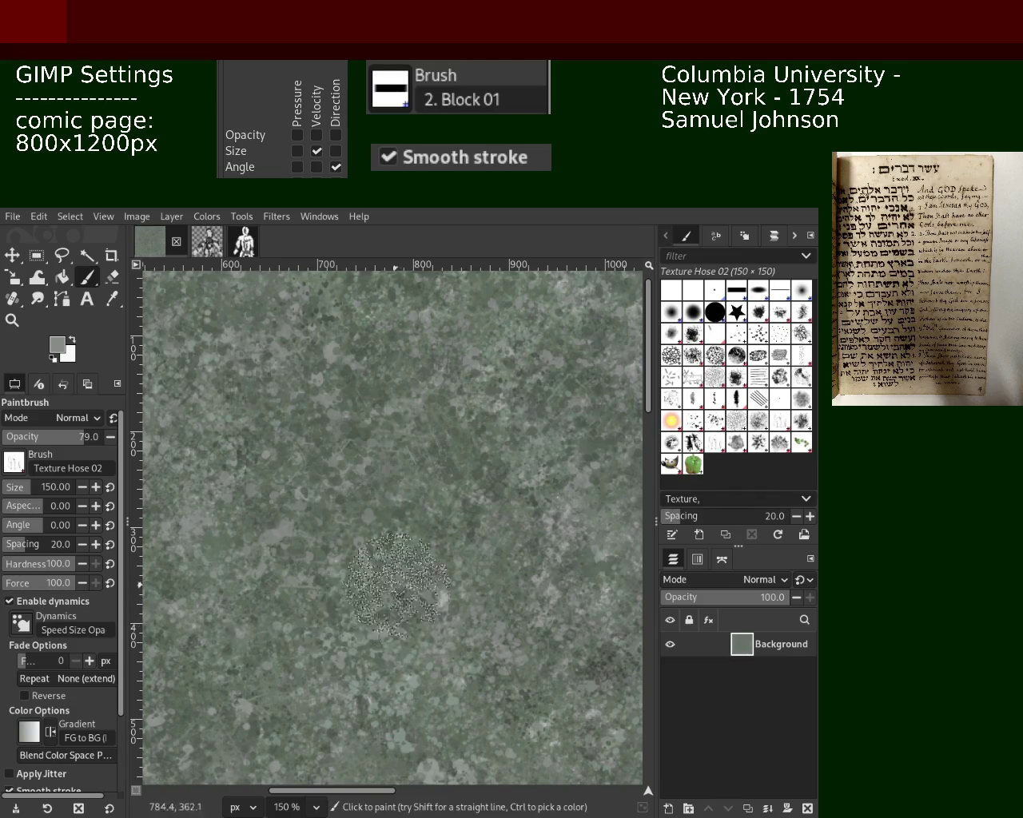
{"action": "key", "text": "ctrl"}
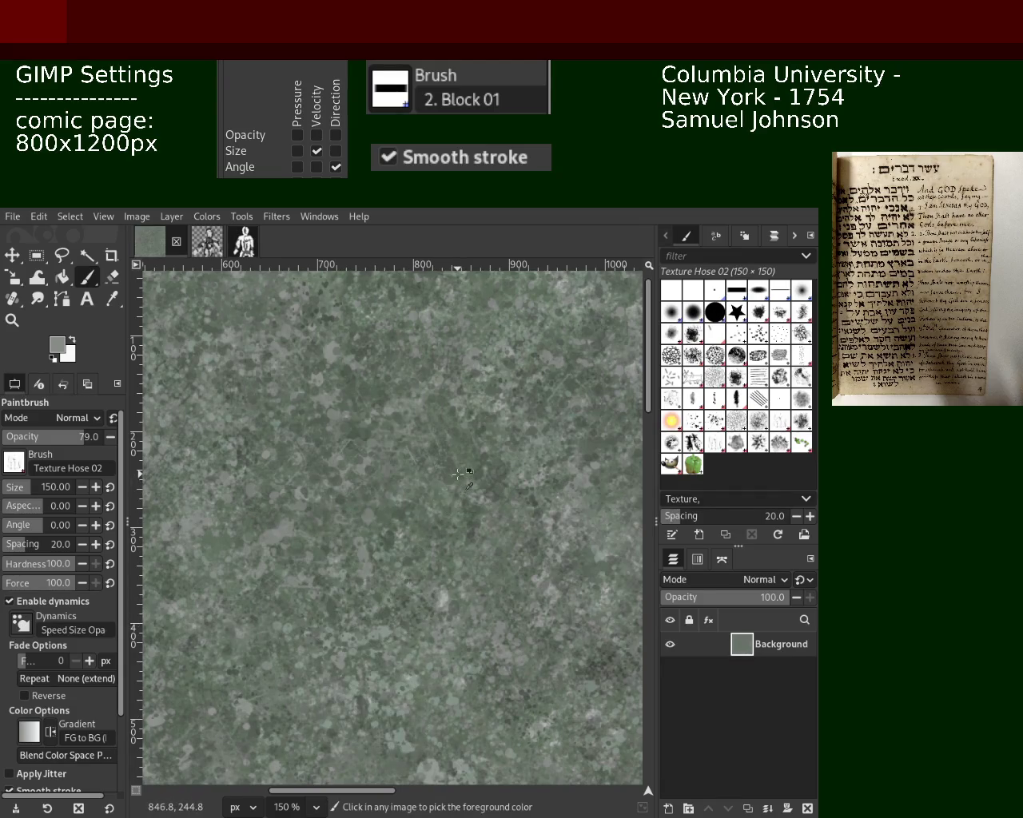
{"action": "left_click", "coordinate": [457, 473], "text": "ctrl"}
{"action": "left_click", "coordinate": [332, 399], "text": "ctrl"}
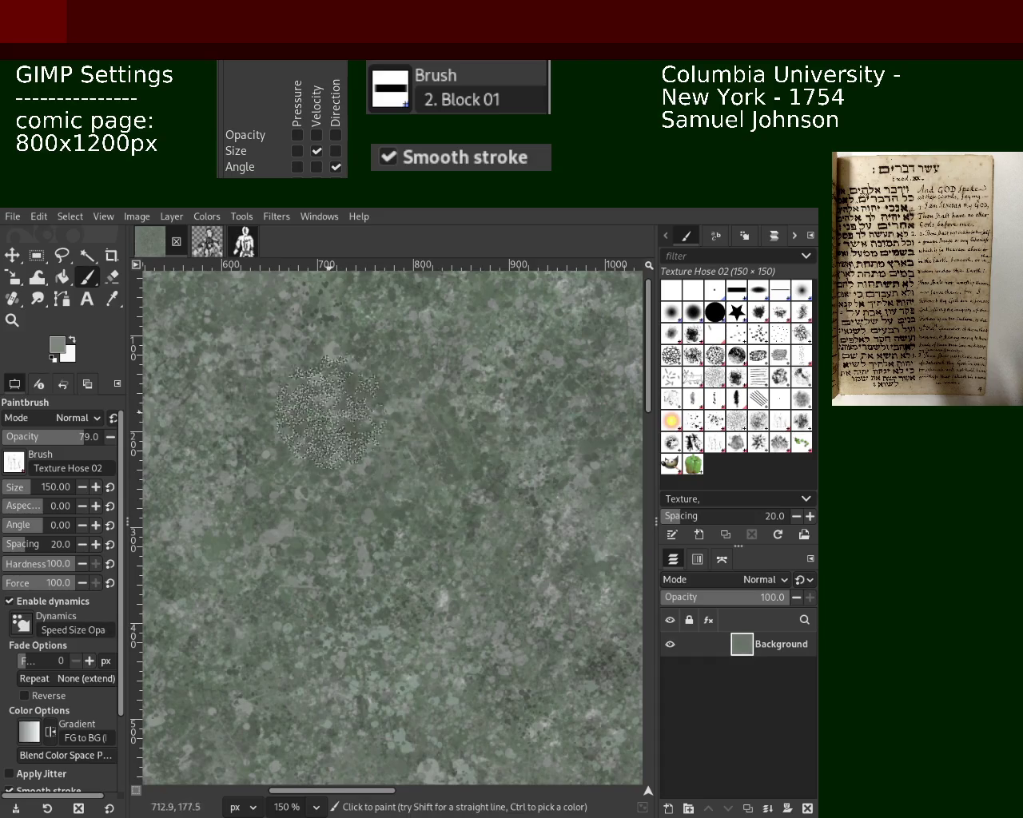
{"action": "left_click", "coordinate": [331, 556]}
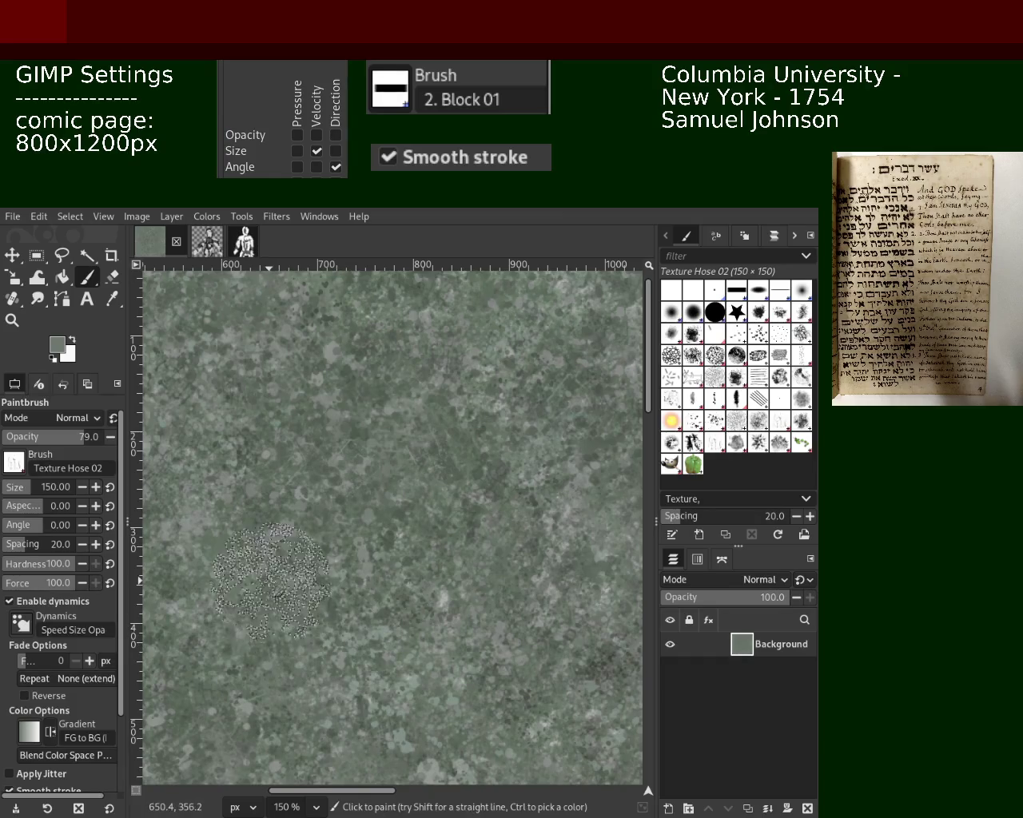
{"action": "left_click", "coordinate": [230, 535], "text": "ctrl"}
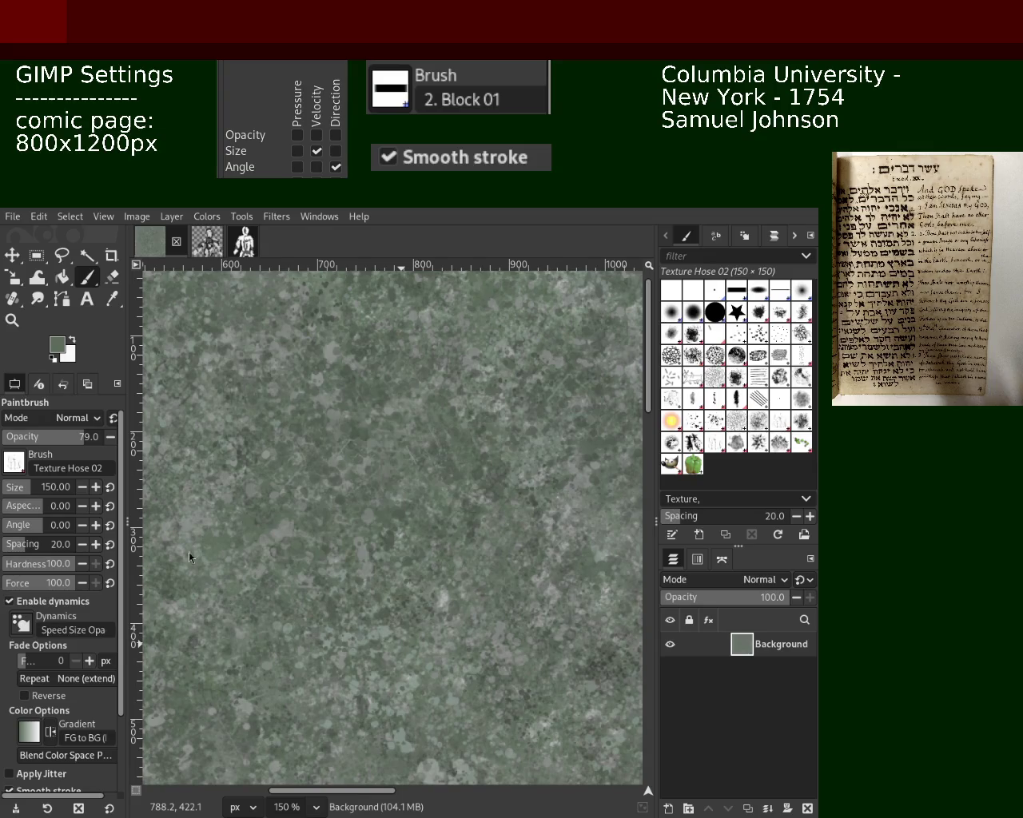
Pick a grey from the texture and dab faint light speckles over the lower middle
{"action": "left_click", "coordinate": [357, 467], "text": "ctrl"}
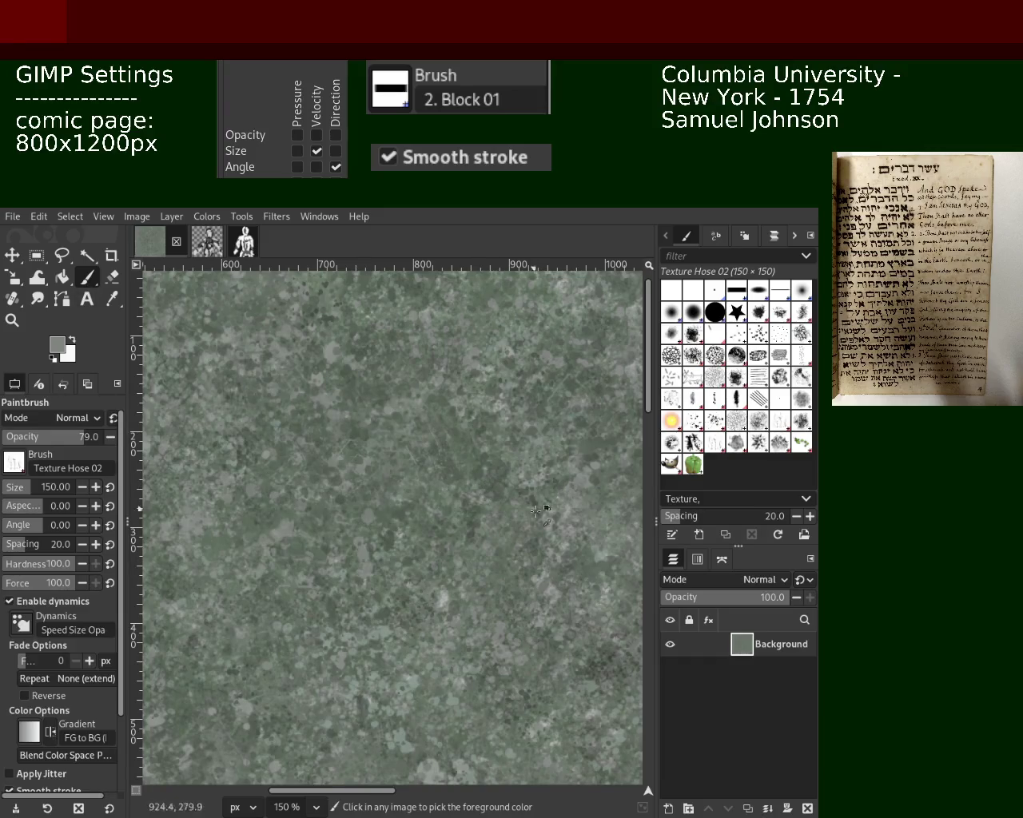
{"action": "left_click_drag", "start_coordinate": [356, 467], "coordinate": [276, 612]}
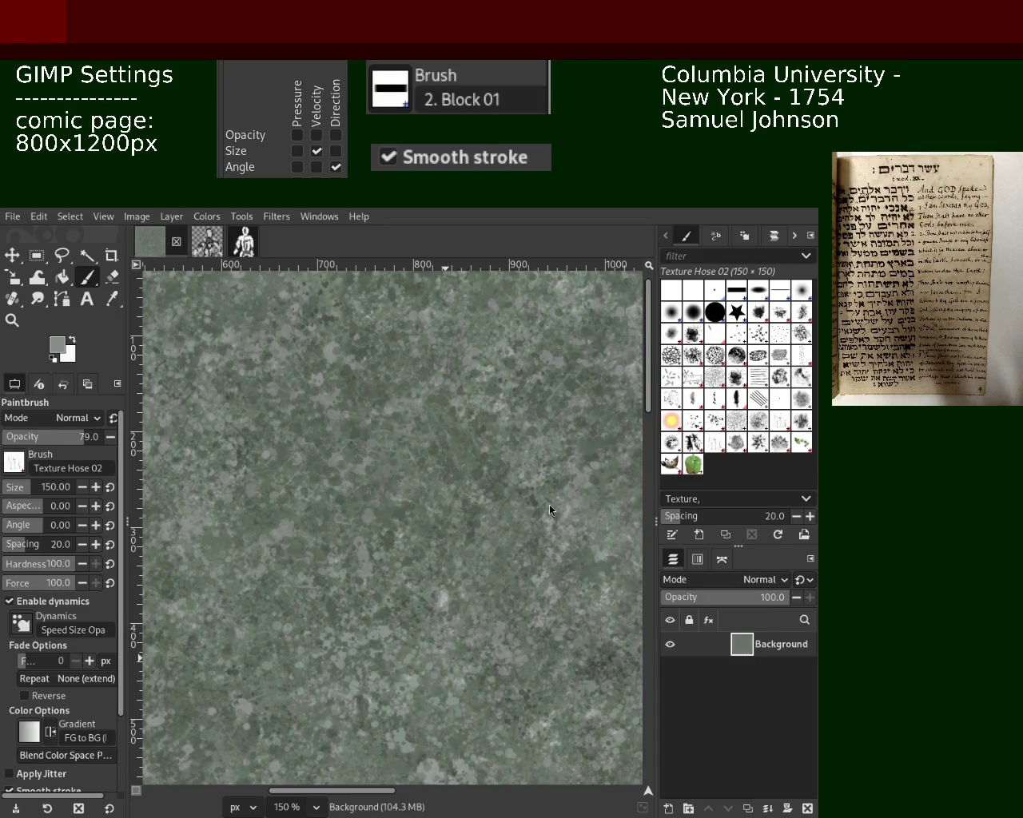
{"action": "key", "text": "z"}
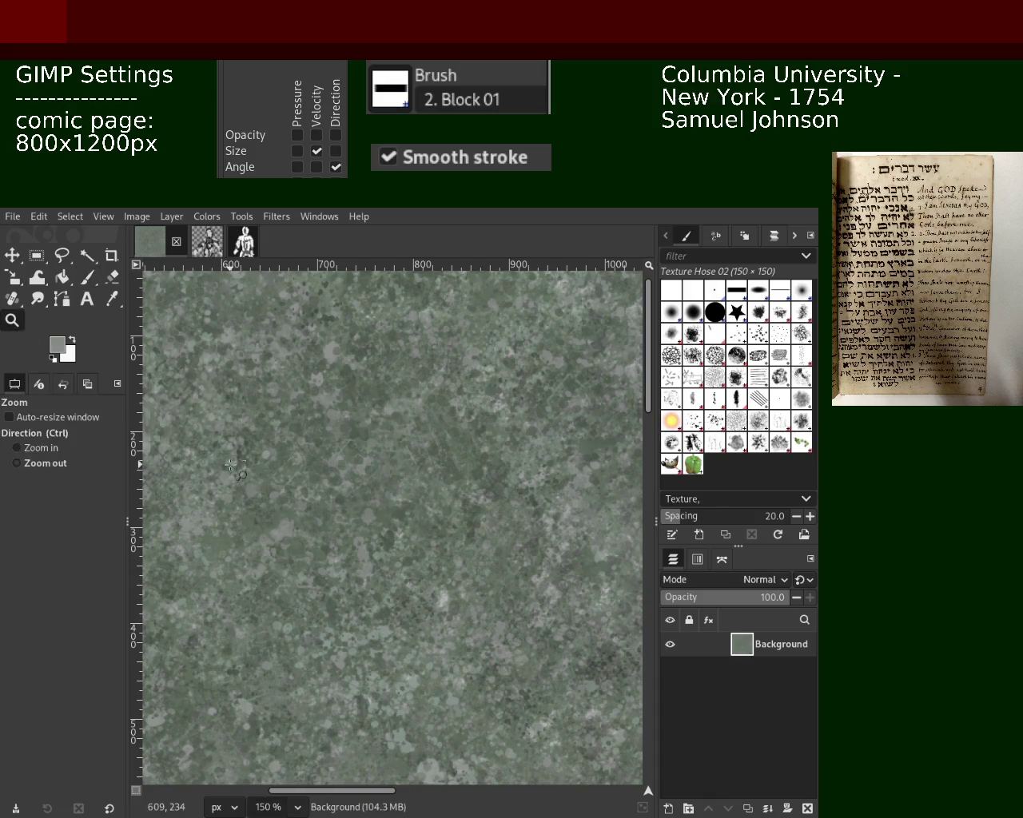
{"action": "left_click", "coordinate": [231, 465]}
{"action": "left_click", "coordinate": [231, 465]}
{"action": "left_click", "coordinate": [263, 459], "text": "ctrl"}
{"action": "left_click", "coordinate": [304, 456], "text": "ctrl"}
{"action": "left_click", "coordinate": [336, 449], "text": "ctrl"}
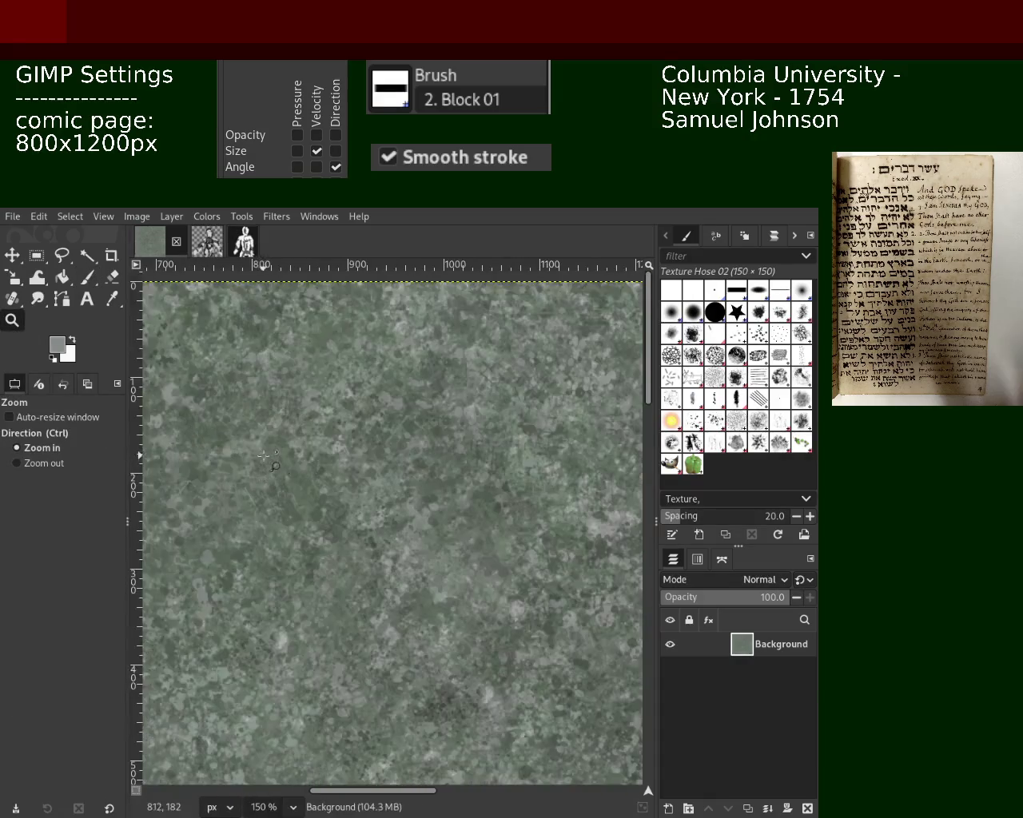
{"action": "left_click", "coordinate": [357, 443]}
{"action": "left_click", "coordinate": [357, 444]}
{"action": "key", "text": "p"}
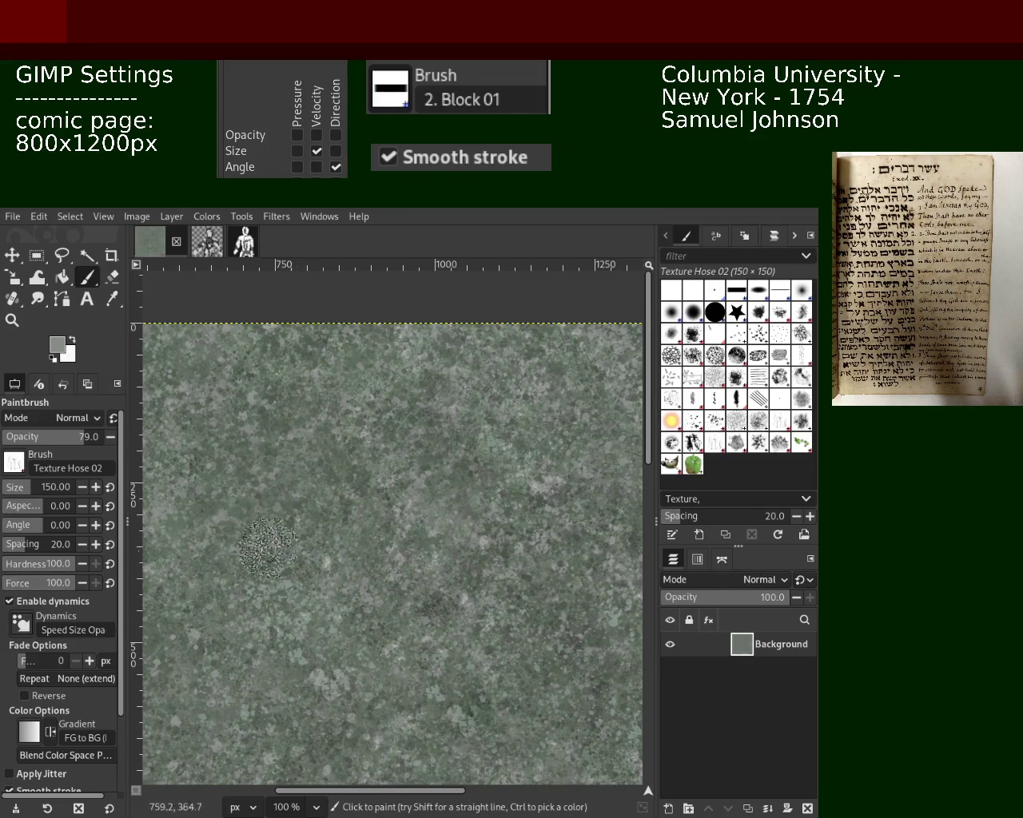
{"action": "left_click", "coordinate": [273, 397]}
{"action": "key", "text": "ctrl+z"}
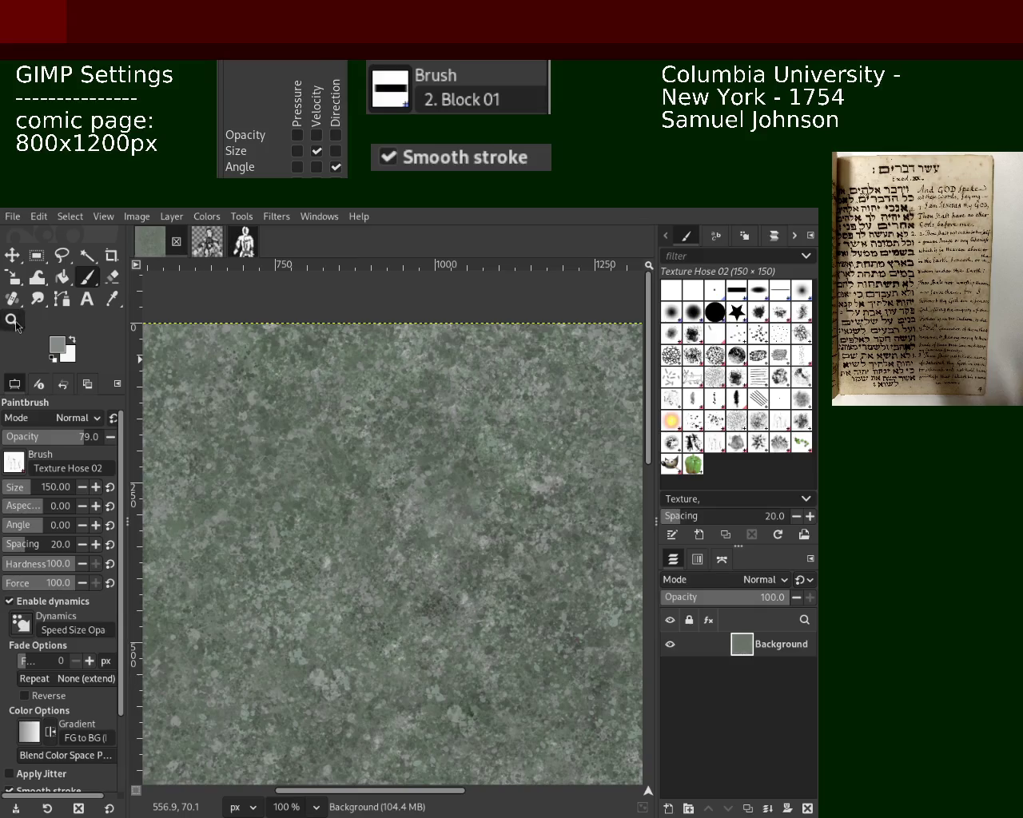
{"action": "key", "text": "z"}
{"action": "left_click", "coordinate": [400, 463]}
{"action": "scroll", "coordinate": [399, 463], "scroll_direction": "up", "scroll_amount": 3}
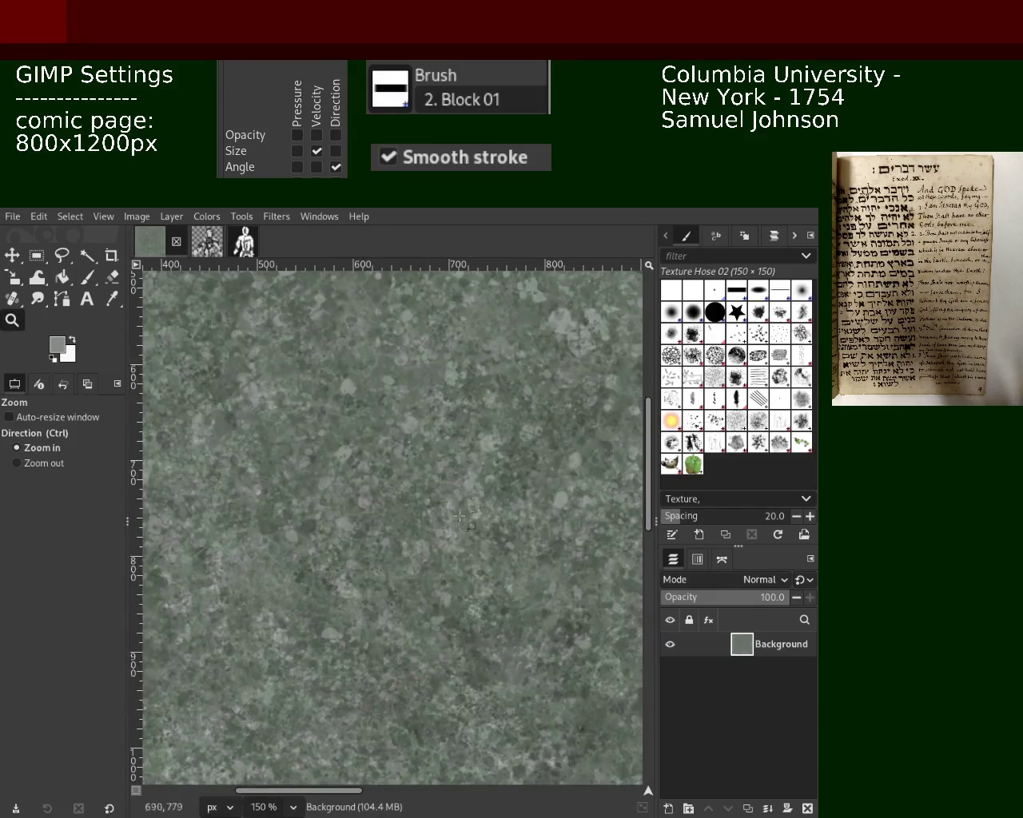
{"action": "scroll", "coordinate": [309, 553], "scroll_direction": "down", "scroll_amount": 3}
{"action": "scroll", "coordinate": [309, 553], "scroll_direction": "up", "scroll_amount": 2}
{"action": "scroll", "coordinate": [312, 535], "scroll_direction": "up", "scroll_amount": 1}
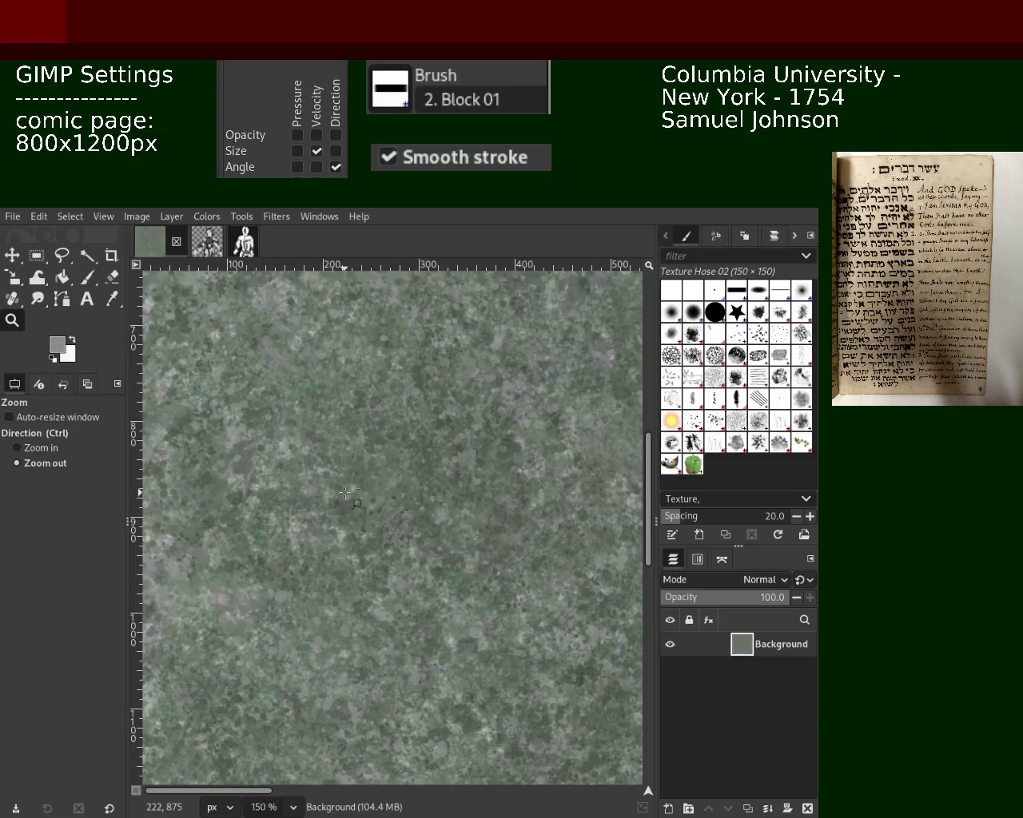
{"action": "scroll", "coordinate": [319, 503], "scroll_direction": "down", "scroll_amount": 1}
{"action": "scroll", "coordinate": [322, 495], "scroll_direction": "up", "scroll_amount": 1}
{"action": "scroll", "coordinate": [323, 495], "scroll_direction": "down", "scroll_amount": 1}
{"action": "scroll", "coordinate": [323, 495], "scroll_direction": "down", "scroll_amount": 2}
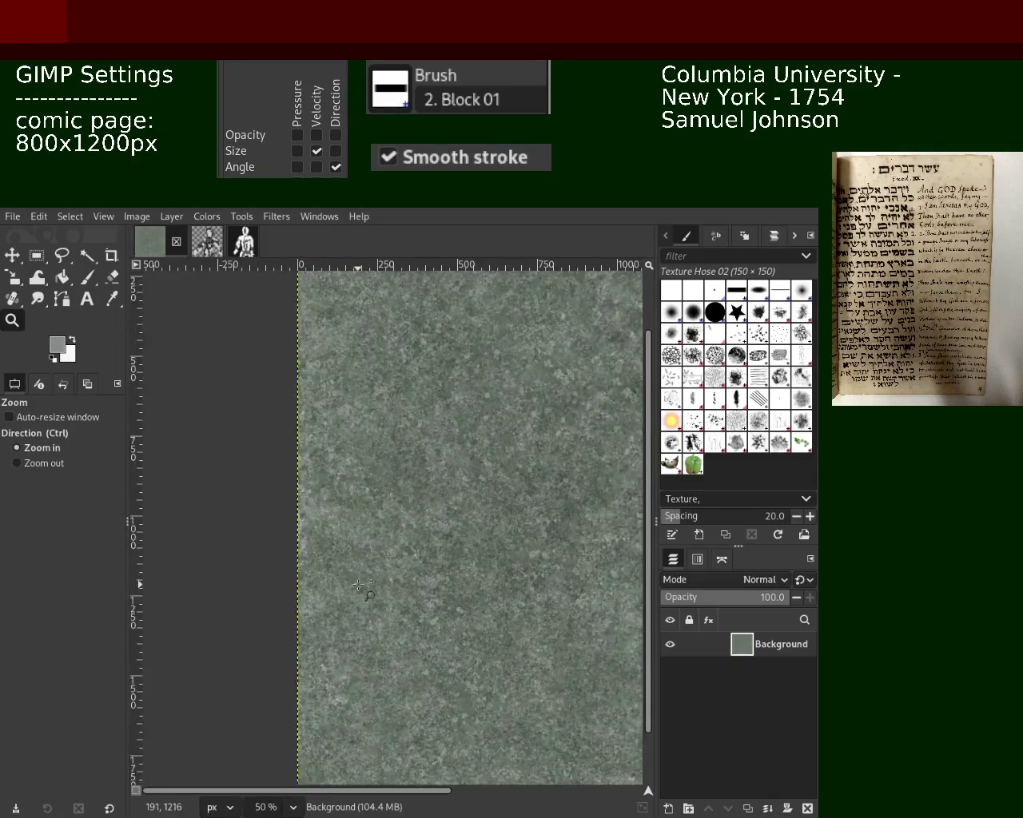
{"action": "scroll", "coordinate": [336, 504], "scroll_direction": "up", "scroll_amount": 3}
{"action": "scroll", "coordinate": [359, 512], "scroll_direction": "down", "scroll_amount": 2}
{"action": "scroll", "coordinate": [359, 512], "scroll_direction": "down", "scroll_amount": 1}
{"action": "scroll", "coordinate": [416, 504], "scroll_direction": "up", "scroll_amount": 2}
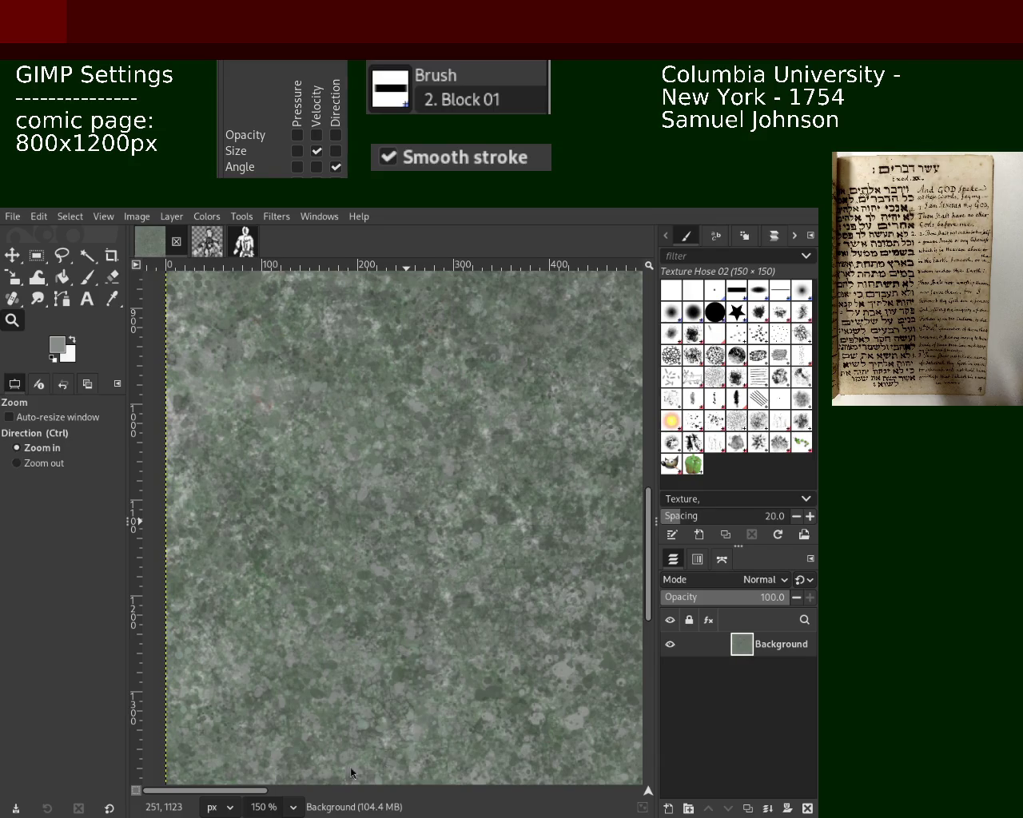
Paint texture-hose speckles down the image and across the middle and lower left
{"action": "left_click", "coordinate": [87, 278]}
{"action": "mouse_move", "coordinate": [310, 354]}
{"action": "left_mouse_down"}
{"action": "mouse_move", "coordinate": [374, 490]}
{"action": "mouse_move", "coordinate": [334, 545]}
{"action": "left_mouse_up"}
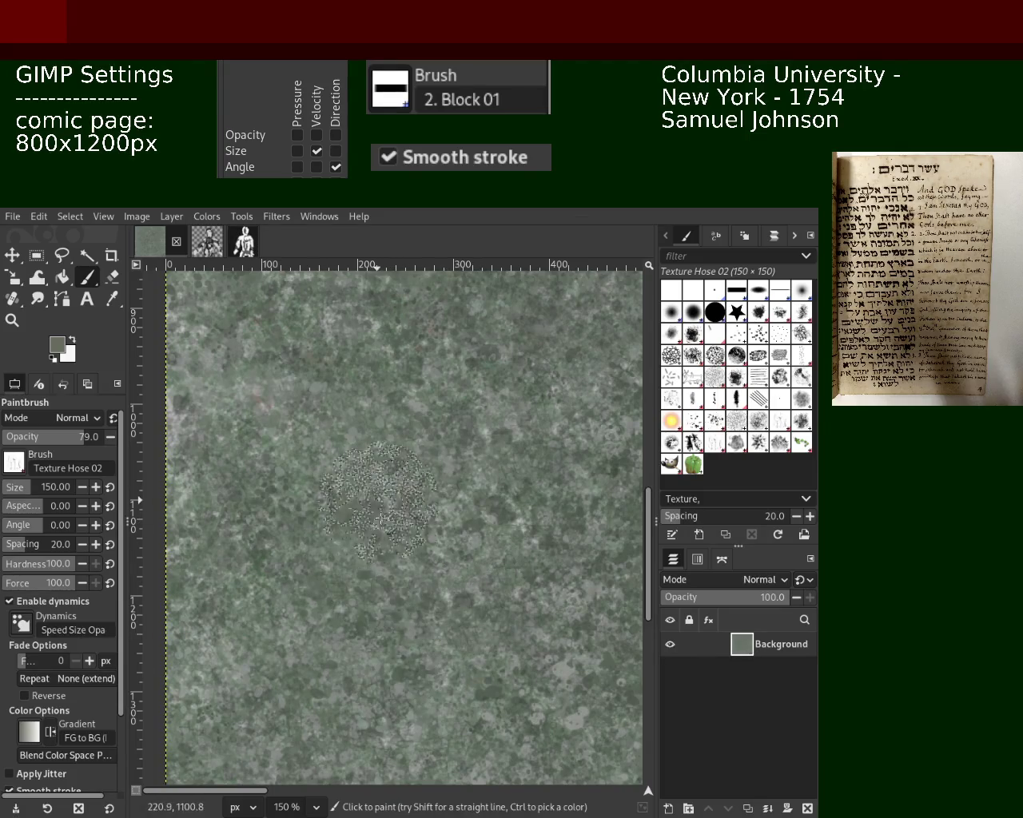
{"action": "left_click_drag", "start_coordinate": [334, 545], "coordinate": [256, 576]}
{"action": "left_click", "coordinate": [12, 320]}
{"action": "left_click", "coordinate": [350, 649], "text": "ctrl"}
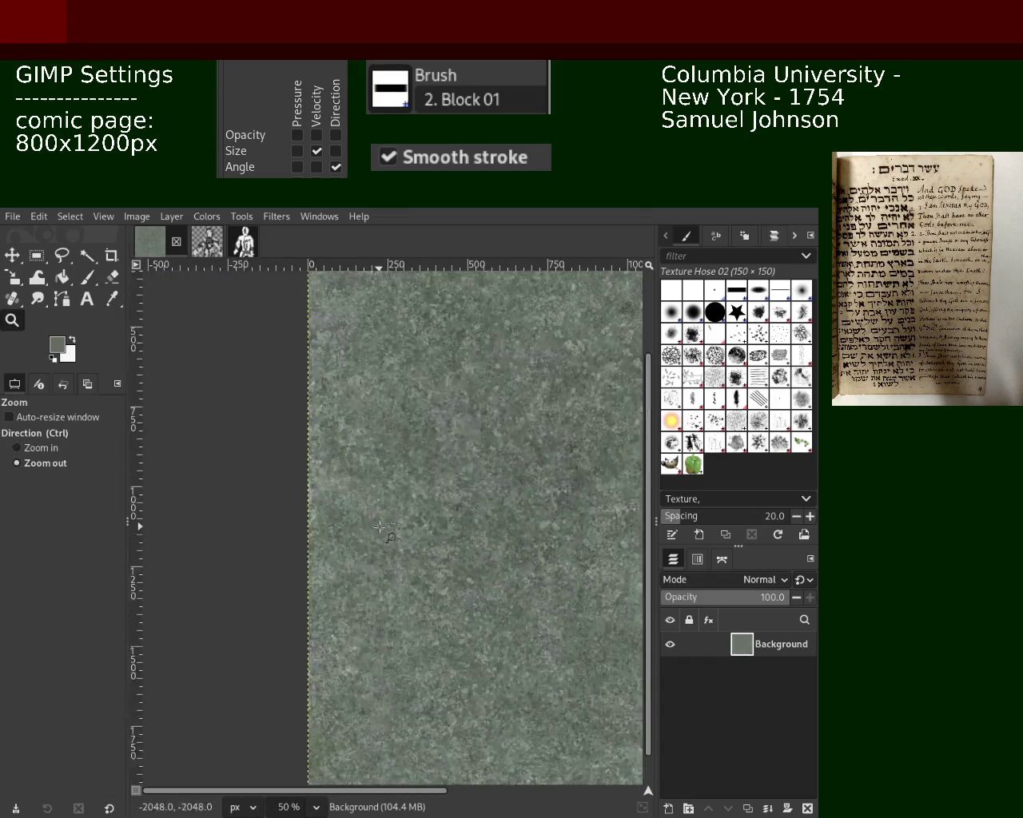
{"action": "left_click", "coordinate": [87, 278]}
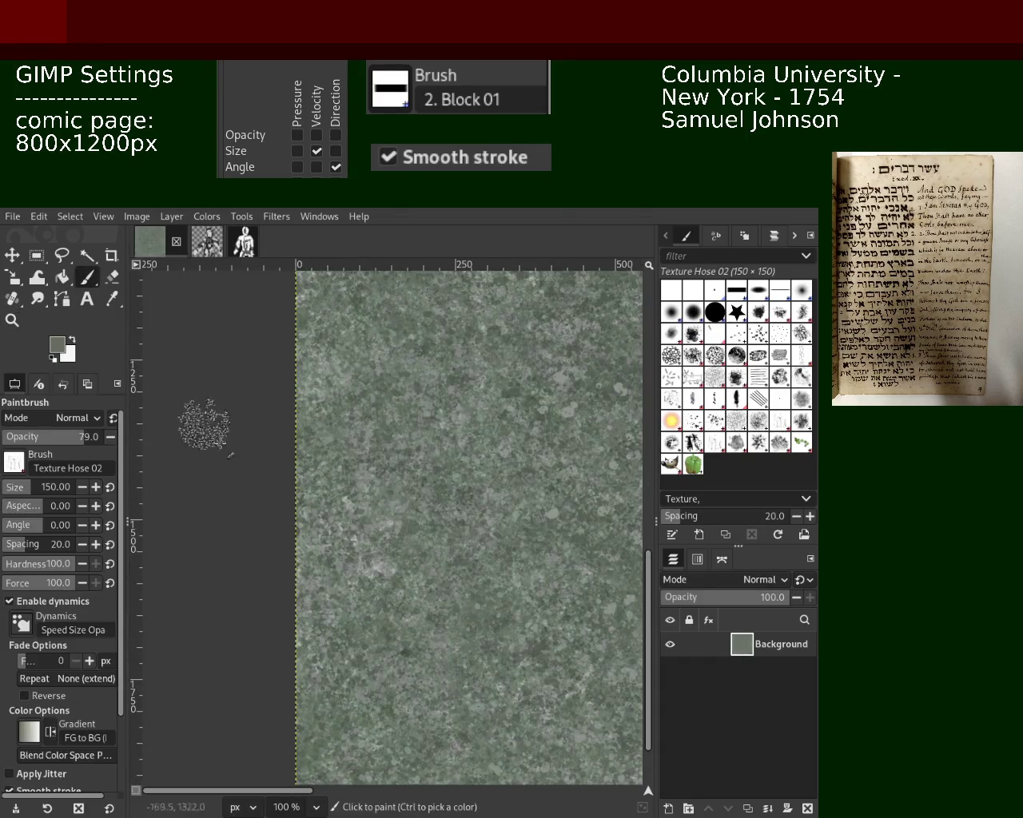
{"action": "left_click", "coordinate": [375, 563]}
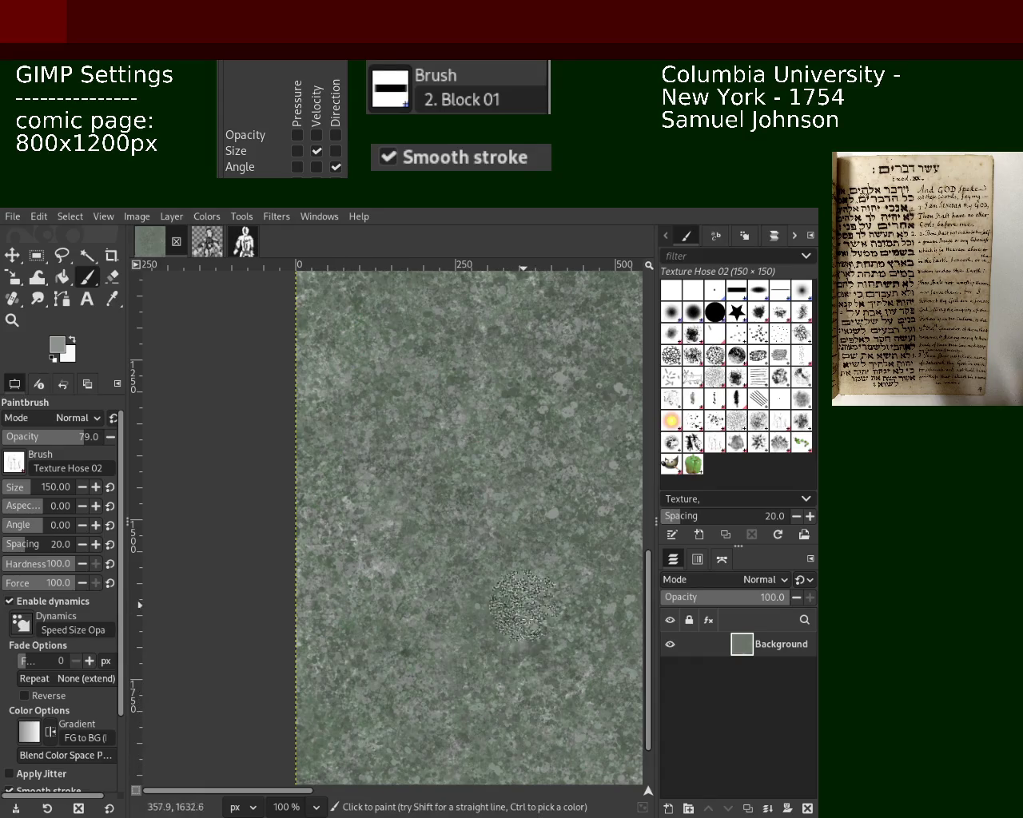
Zoom out to see more of the image, then pick a green from the texture
{"action": "left_click", "coordinate": [12, 319]}
{"action": "left_click", "coordinate": [370, 501], "text": "ctrl"}
{"action": "scroll", "coordinate": [369, 480], "scroll_direction": "up", "scroll_amount": 2}
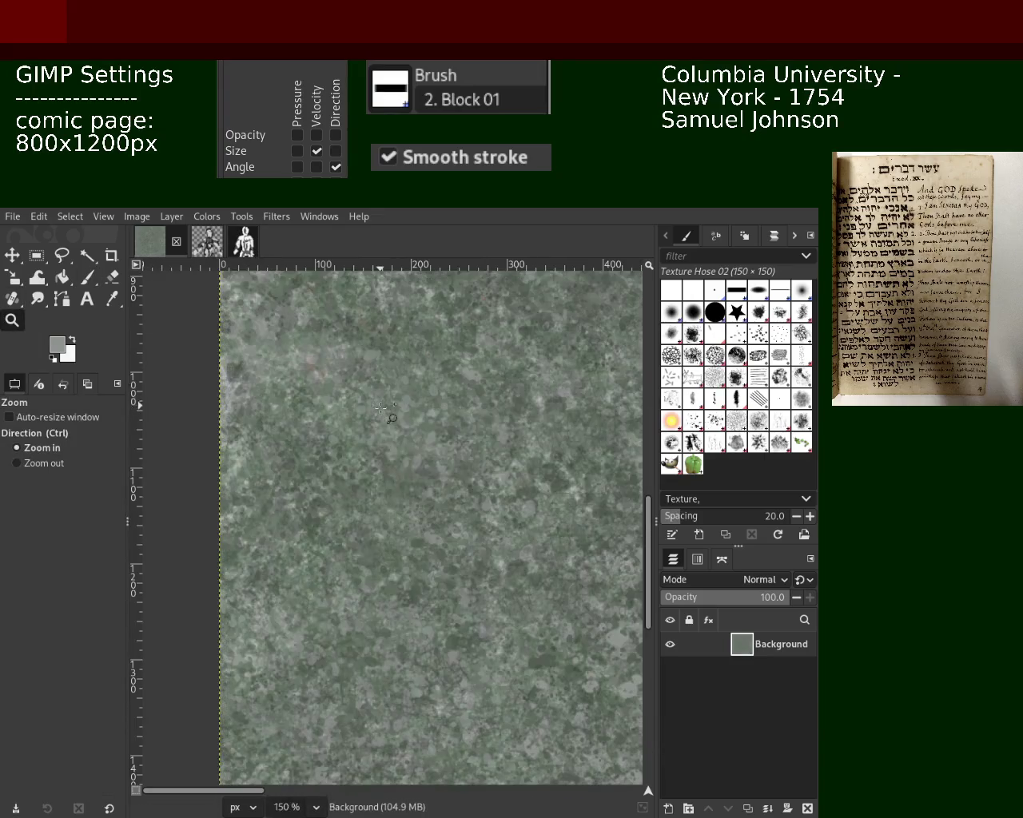
{"action": "scroll", "coordinate": [368, 447], "scroll_direction": "down", "scroll_amount": 2}
{"action": "scroll", "coordinate": [368, 441], "scroll_direction": "up", "scroll_amount": 3}
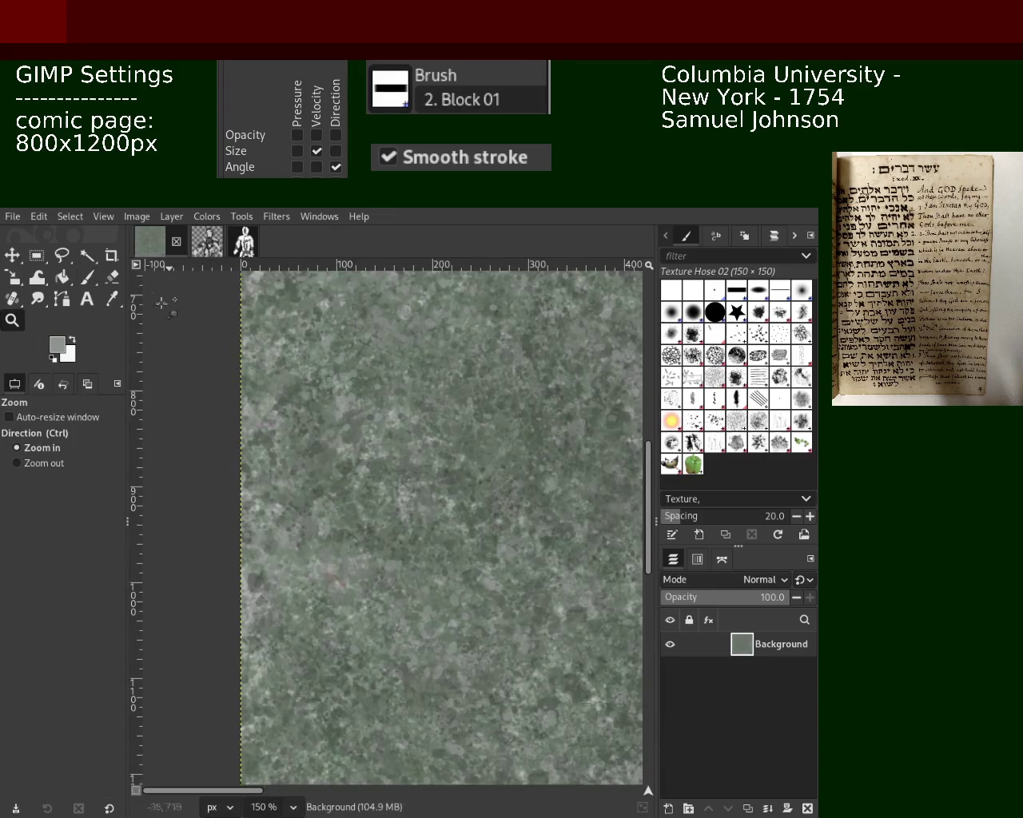
{"action": "left_click", "coordinate": [89, 278]}
{"action": "left_click", "coordinate": [470, 475], "text": "ctrl"}
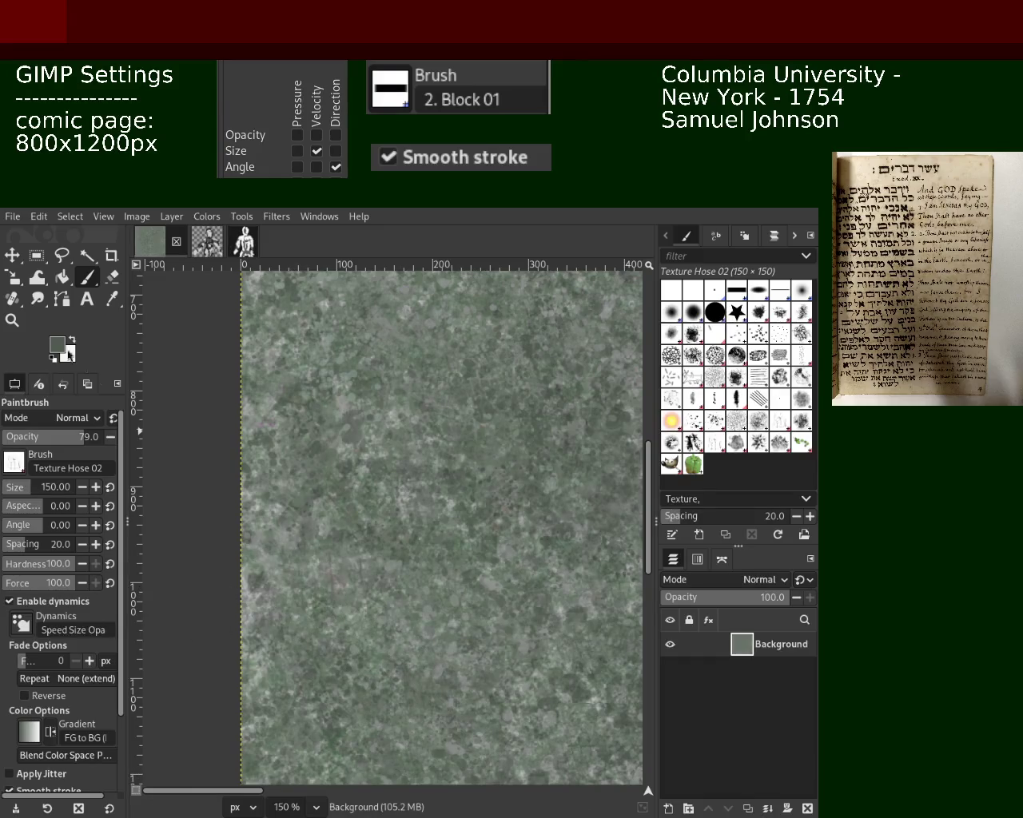
Check the overall texture at 100% zoom and select the Splats 01 brush
{"action": "left_click", "coordinate": [12, 320]}
{"action": "key", "text": "minus"}
{"action": "key", "text": "minus"}
{"action": "key", "text": "minus"}
{"action": "key", "text": "1"}
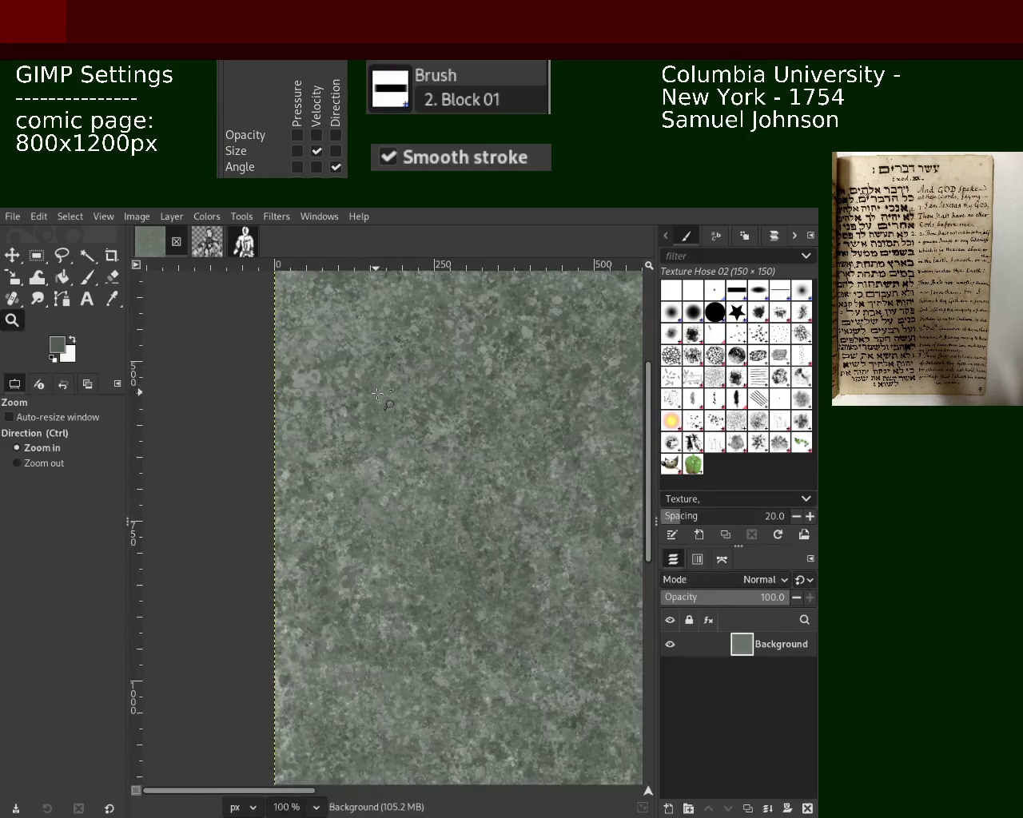
{"action": "scroll", "coordinate": [376, 394], "scroll_direction": "down", "scroll_amount": 2}
{"action": "scroll", "coordinate": [377, 394], "scroll_direction": "down", "scroll_amount": 1}
{"action": "scroll", "coordinate": [361, 451], "scroll_direction": "up", "scroll_amount": 4}
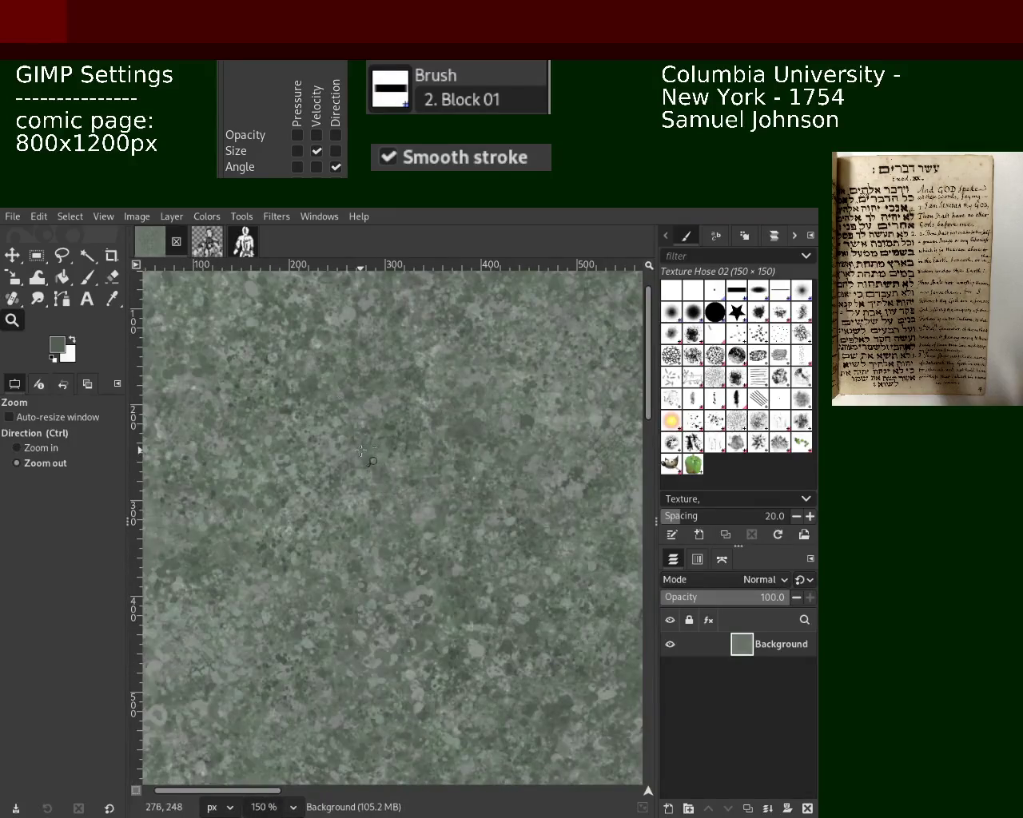
{"action": "scroll", "coordinate": [368, 464], "scroll_direction": "down", "scroll_amount": 1}
{"action": "scroll", "coordinate": [386, 569], "scroll_direction": "up", "scroll_amount": 2}
{"action": "left_click", "coordinate": [86, 276]}
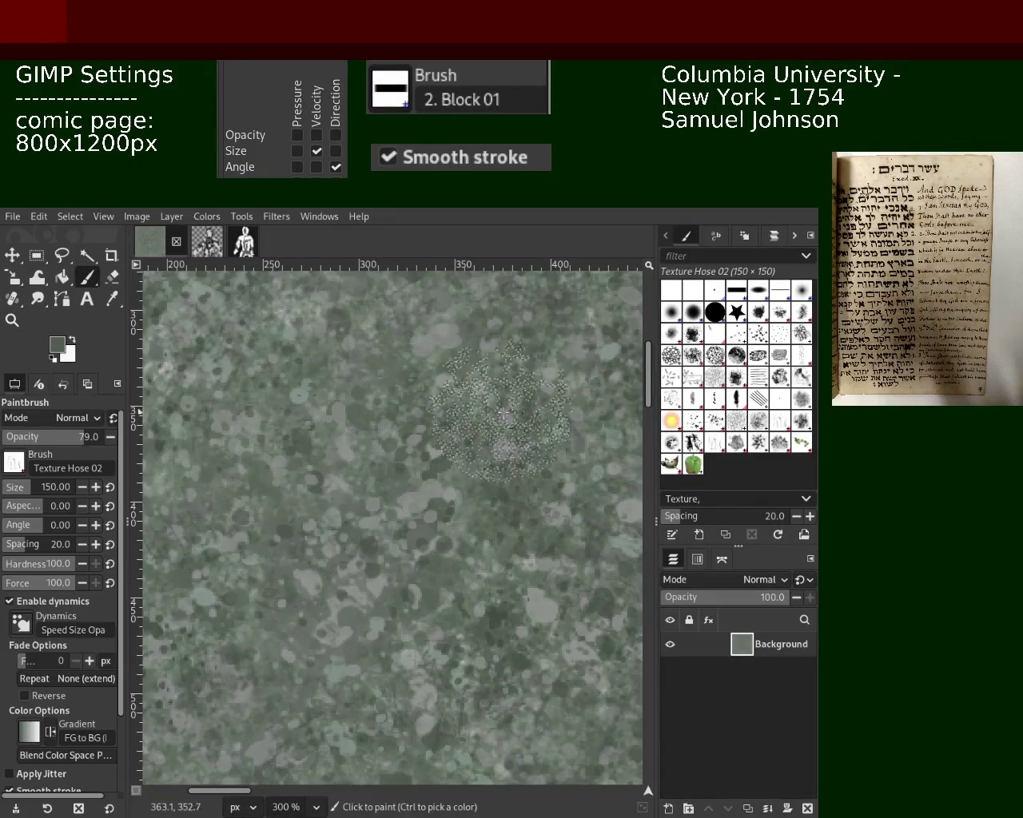
{"action": "left_click", "coordinate": [694, 421]}
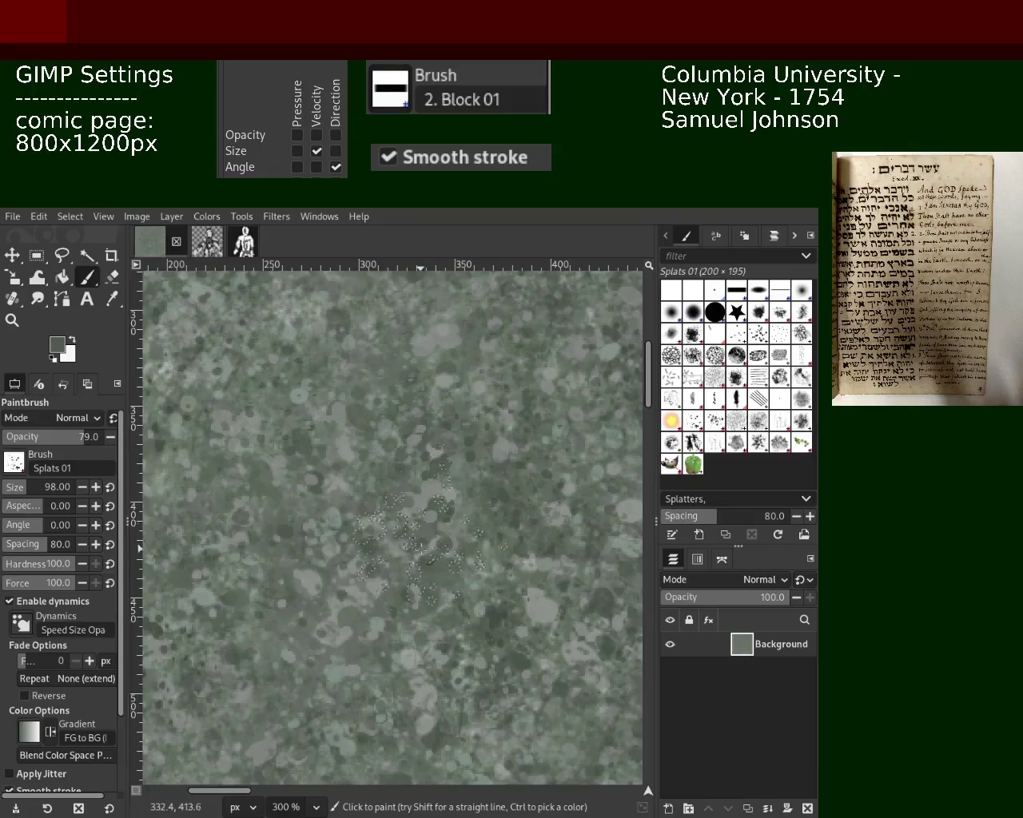
Shrink the Splats 01 brush to size 98, sample a new shade, and view the whole image
{"action": "key", "text": "bracketleft"}
{"action": "key", "text": "bracketleft"}
{"action": "key", "text": "bracketleft"}
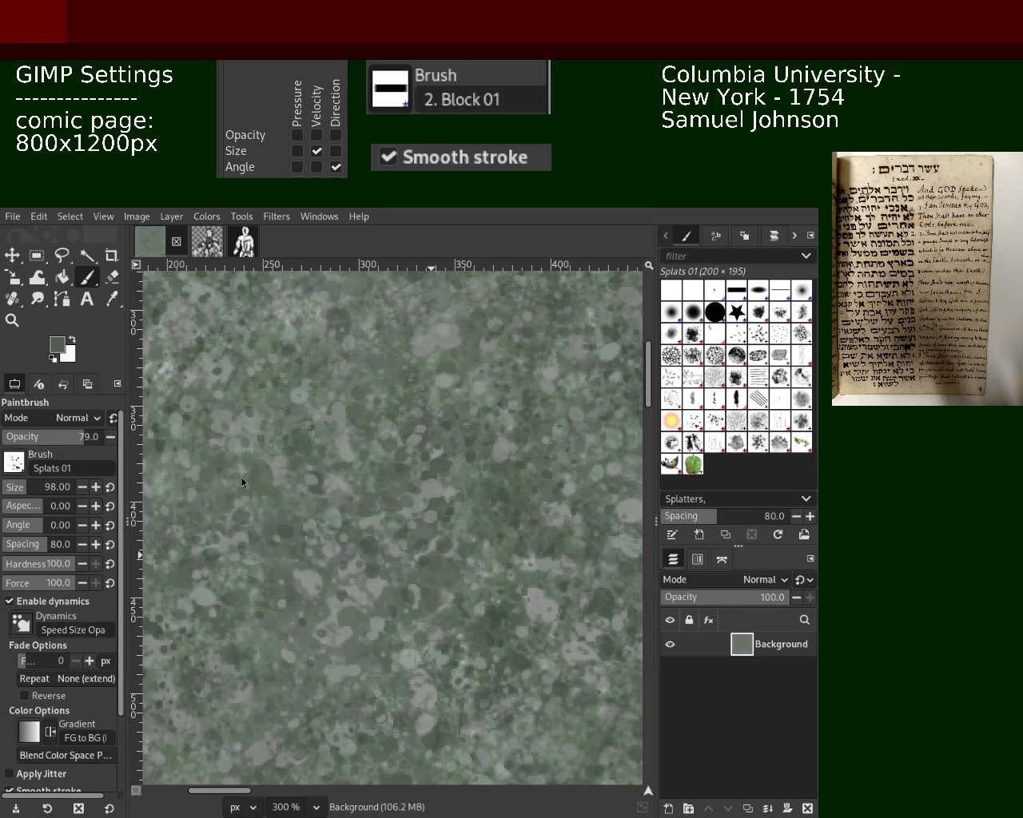
{"action": "left_click", "coordinate": [354, 411], "text": "ctrl"}
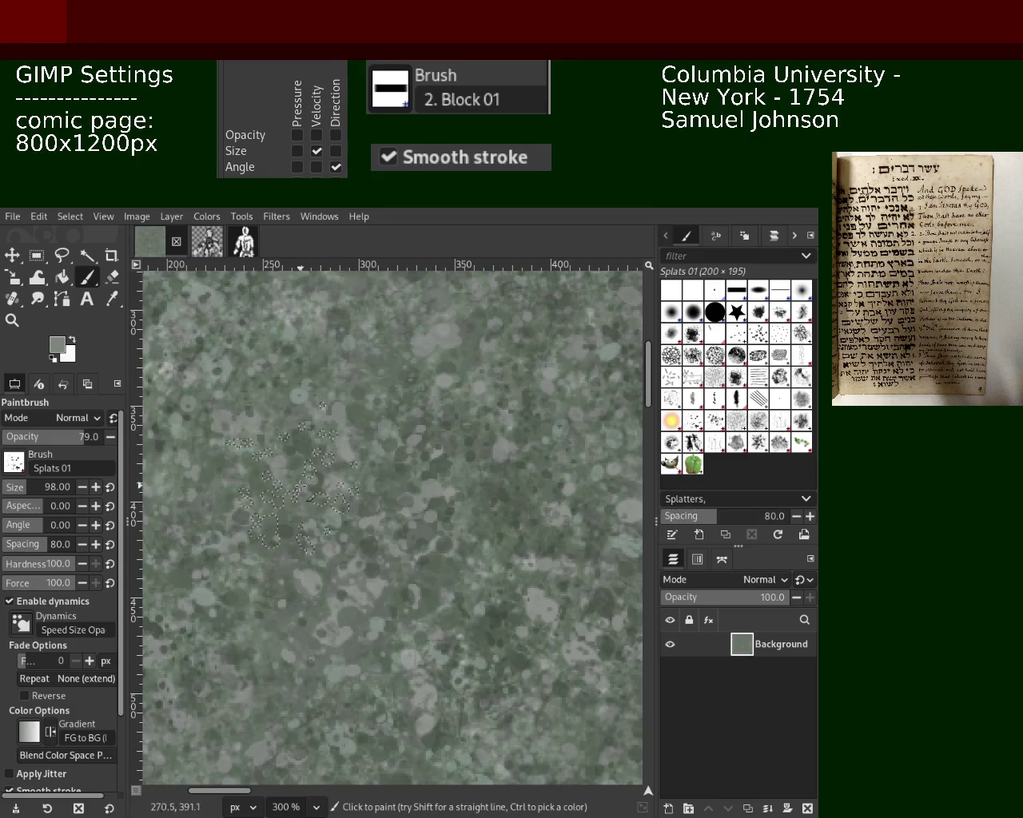
{"action": "left_click", "coordinate": [12, 320]}
{"action": "left_click", "coordinate": [394, 487], "text": "ctrl"}
{"action": "left_click", "coordinate": [394, 488], "text": "ctrl"}
{"action": "left_click", "coordinate": [380, 468]}
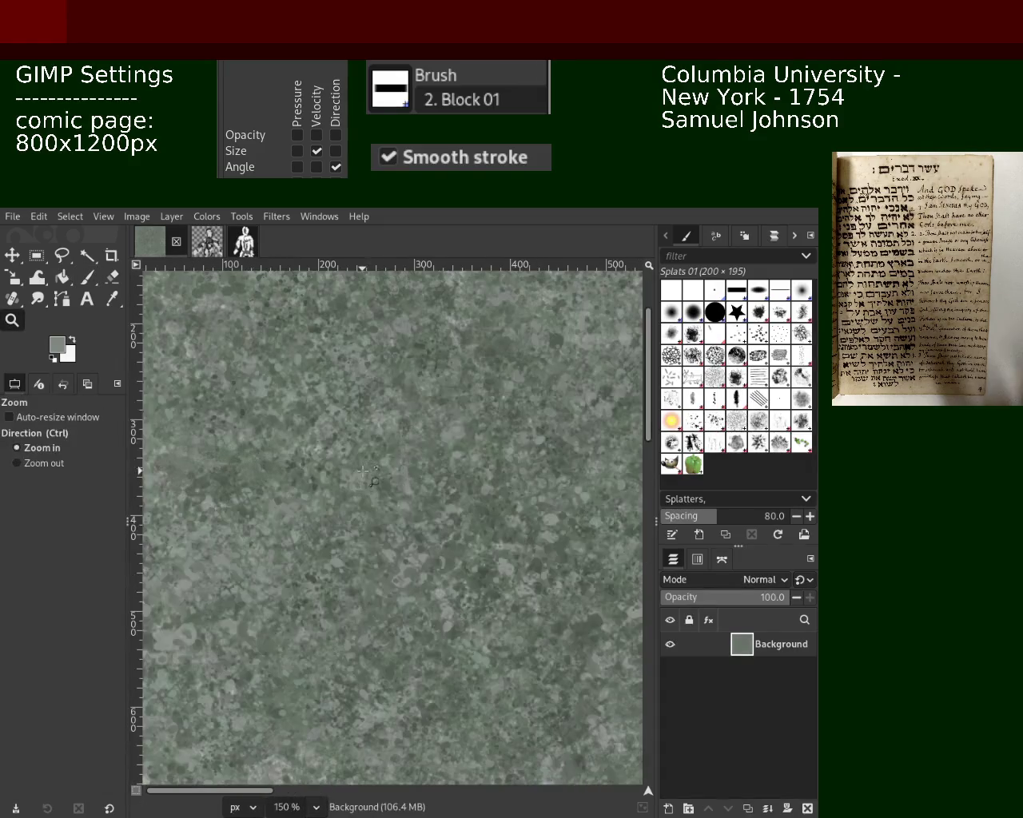
{"action": "left_click", "coordinate": [374, 452]}
{"action": "left_click", "coordinate": [372, 444]}
{"action": "left_click", "coordinate": [373, 446], "text": "ctrl"}
{"action": "left_click", "coordinate": [388, 488], "text": "ctrl"}
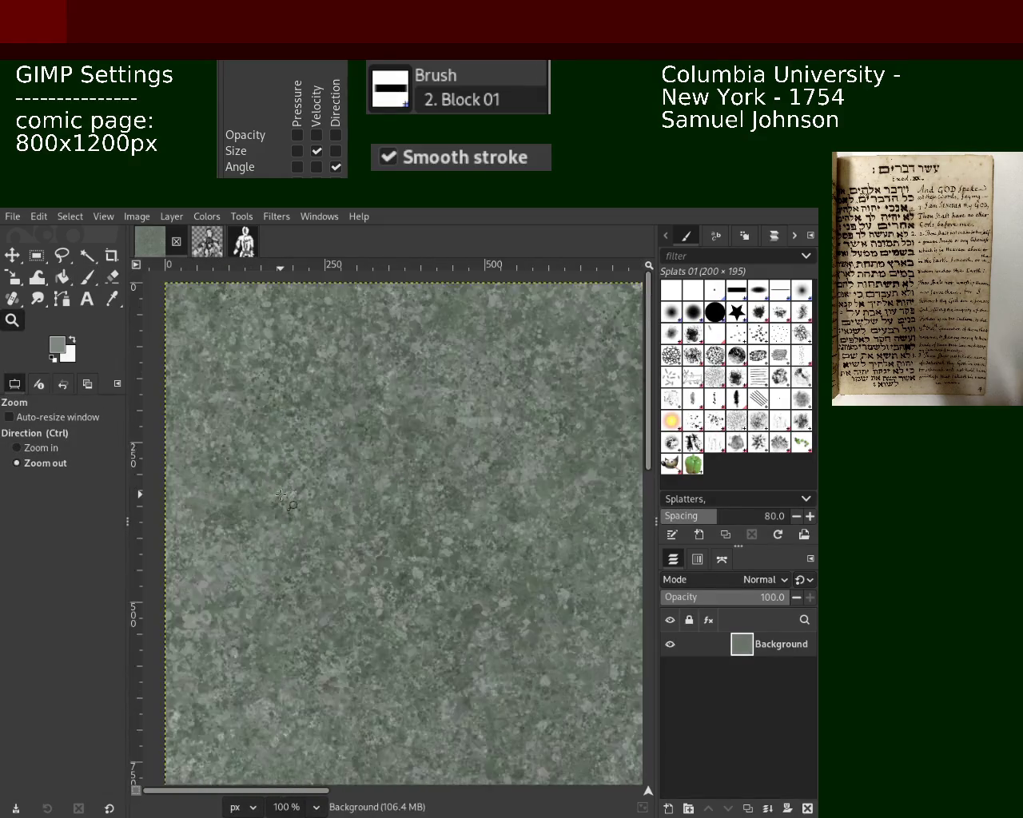
{"action": "left_click", "coordinate": [403, 531], "text": "ctrl"}
{"action": "left_click", "coordinate": [423, 576], "text": "ctrl"}
Zoom in close on the speckles, then reapply the GEGL filter to sharpen the texture
{"action": "left_click", "coordinate": [423, 576]}
{"action": "left_click", "coordinate": [432, 552], "text": "ctrl"}
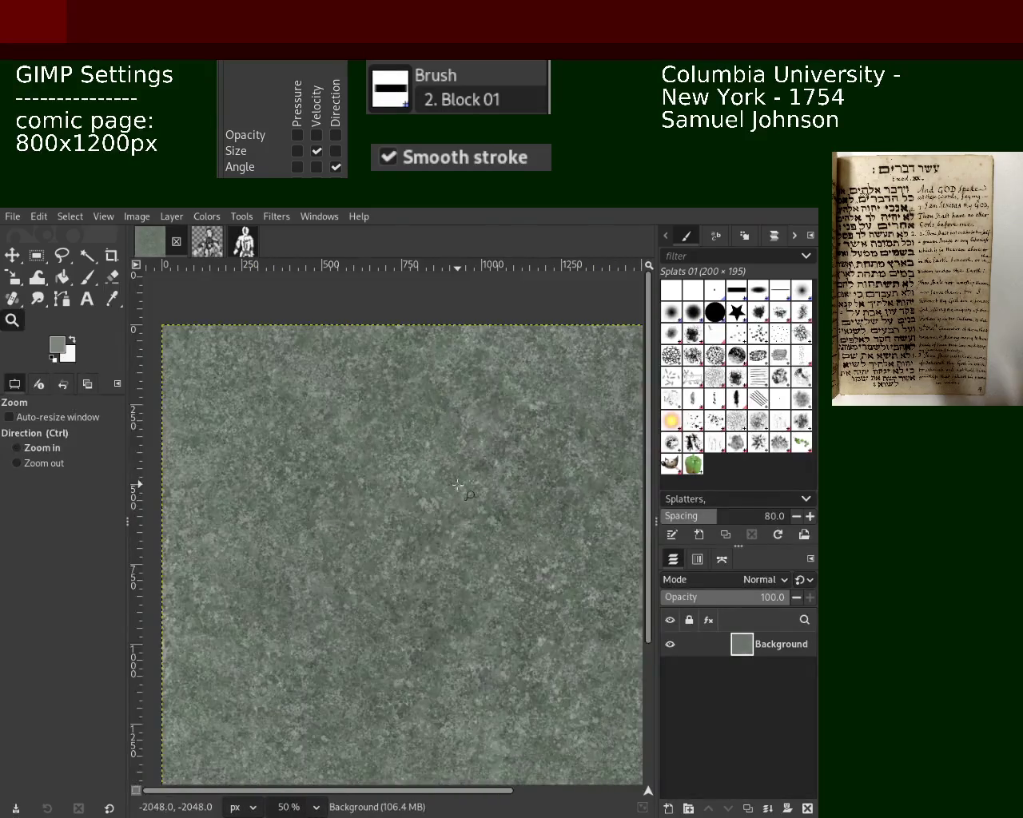
{"action": "left_click", "coordinate": [443, 519]}
{"action": "left_click", "coordinate": [452, 500]}
{"action": "left_click", "coordinate": [458, 485]}
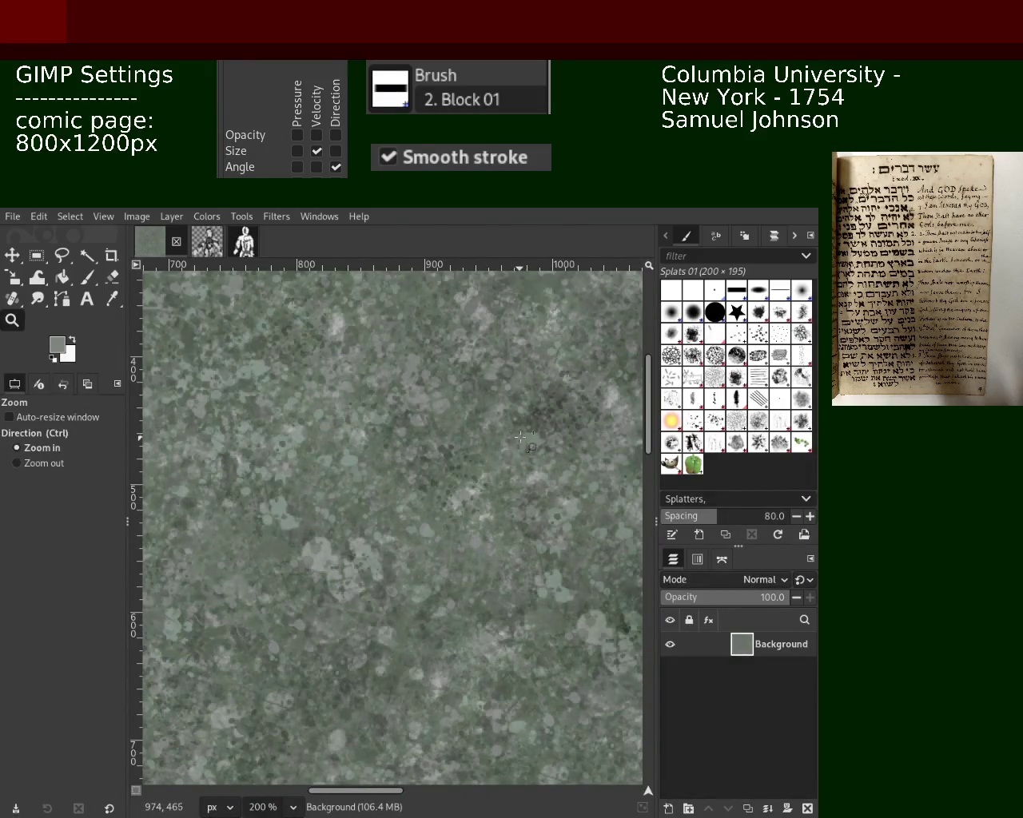
{"action": "left_click", "coordinate": [87, 277]}
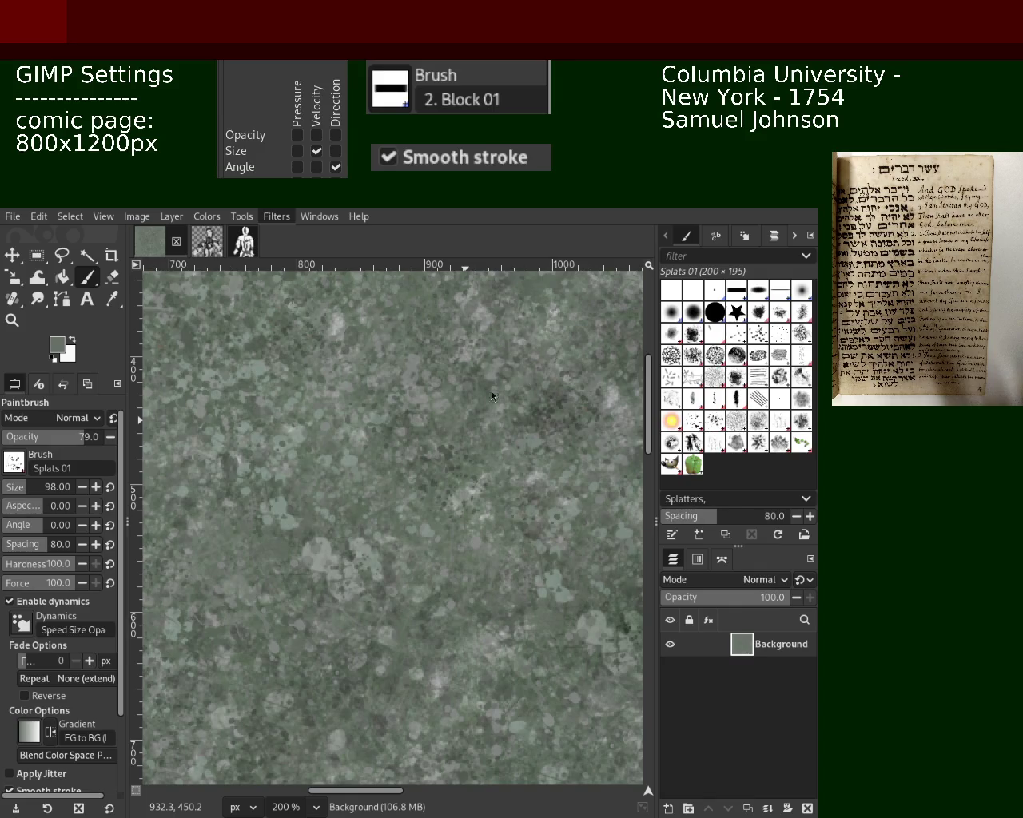
{"action": "key", "text": "ctrl+f"}
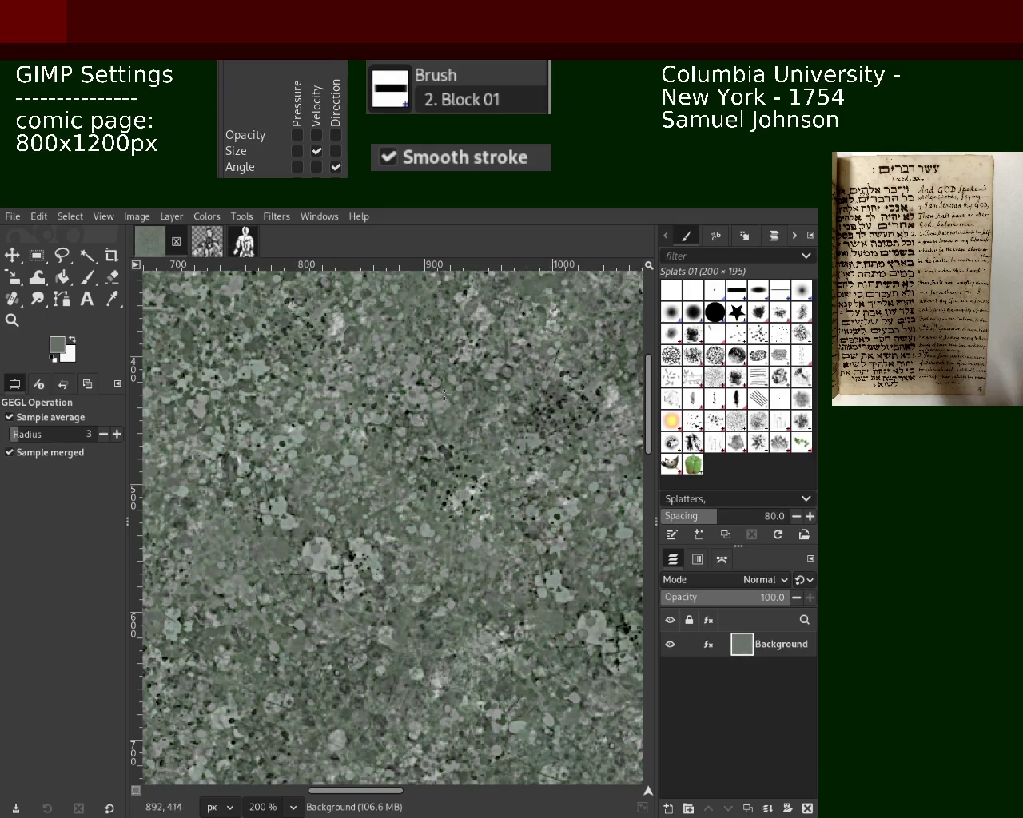
Zoom out and back in on the sharpened texture to inspect the crisper splats and dark specks
{"action": "left_click", "coordinate": [12, 320]}
{"action": "left_click", "coordinate": [291, 418], "text": "ctrl"}
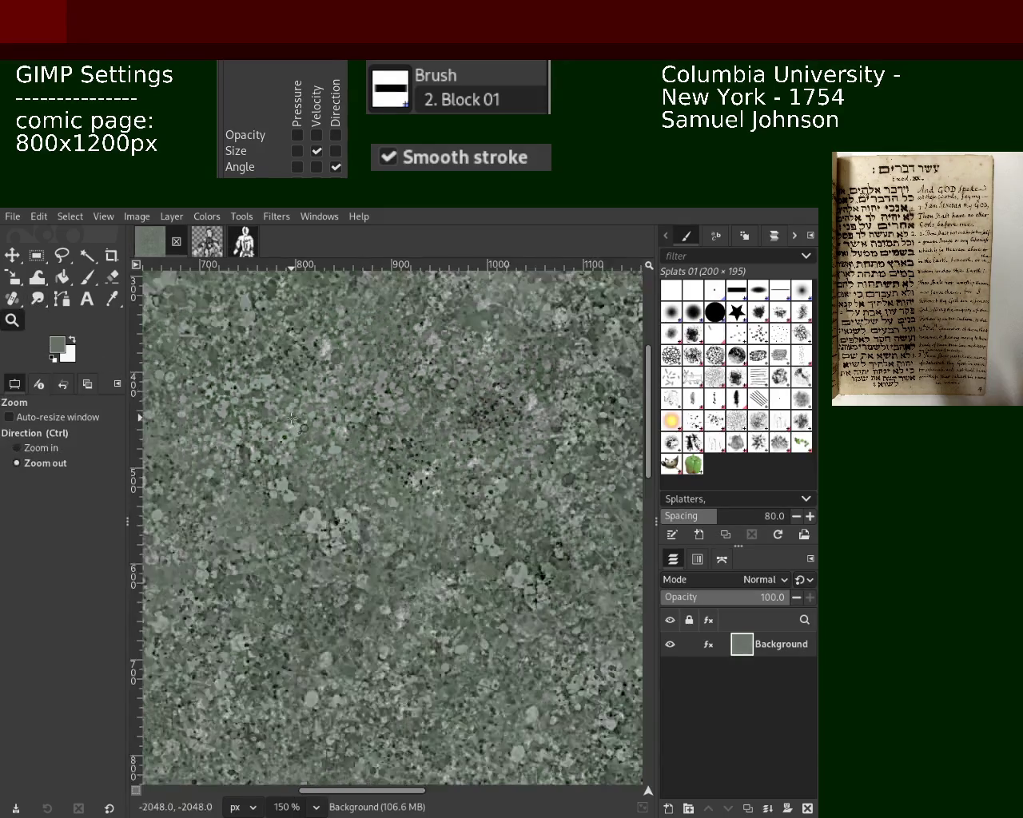
{"action": "scroll", "coordinate": [291, 418], "scroll_direction": "down", "scroll_amount": 4}
{"action": "scroll", "coordinate": [291, 418], "scroll_direction": "down", "scroll_amount": 1}
{"action": "scroll", "coordinate": [335, 472], "scroll_direction": "up", "scroll_amount": 3}
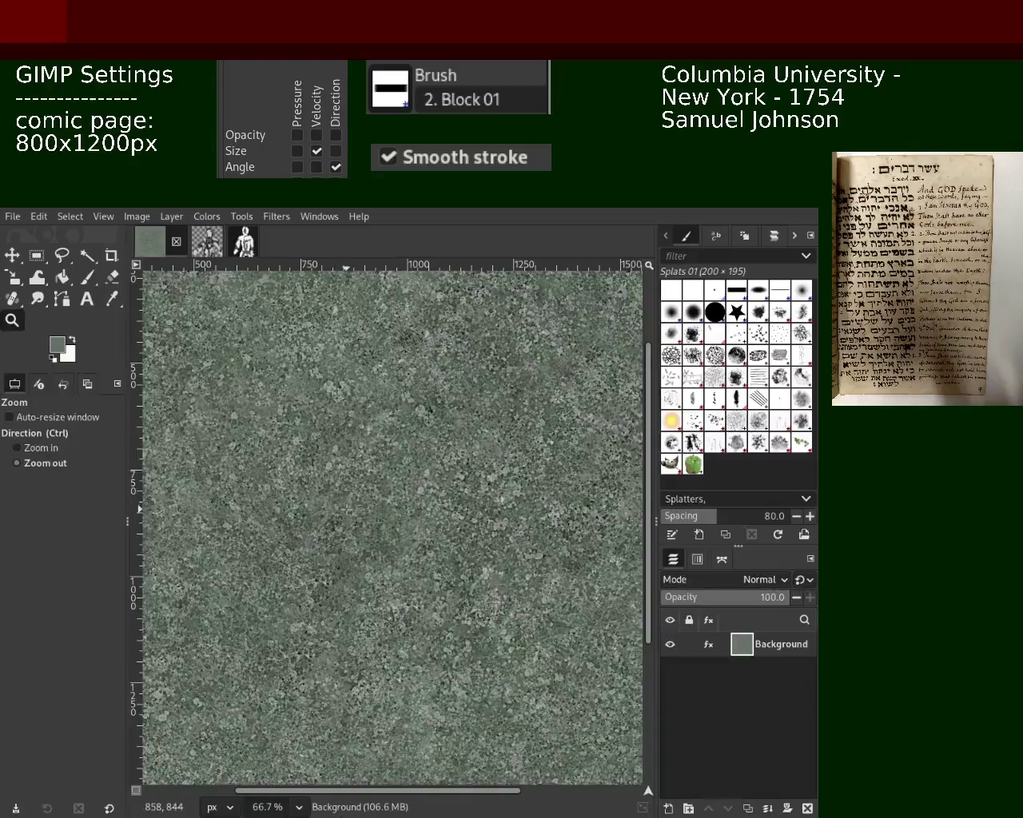
{"action": "scroll", "coordinate": [352, 509], "scroll_direction": "up", "scroll_amount": 2}
{"action": "scroll", "coordinate": [493, 459], "scroll_direction": "down", "scroll_amount": 2}
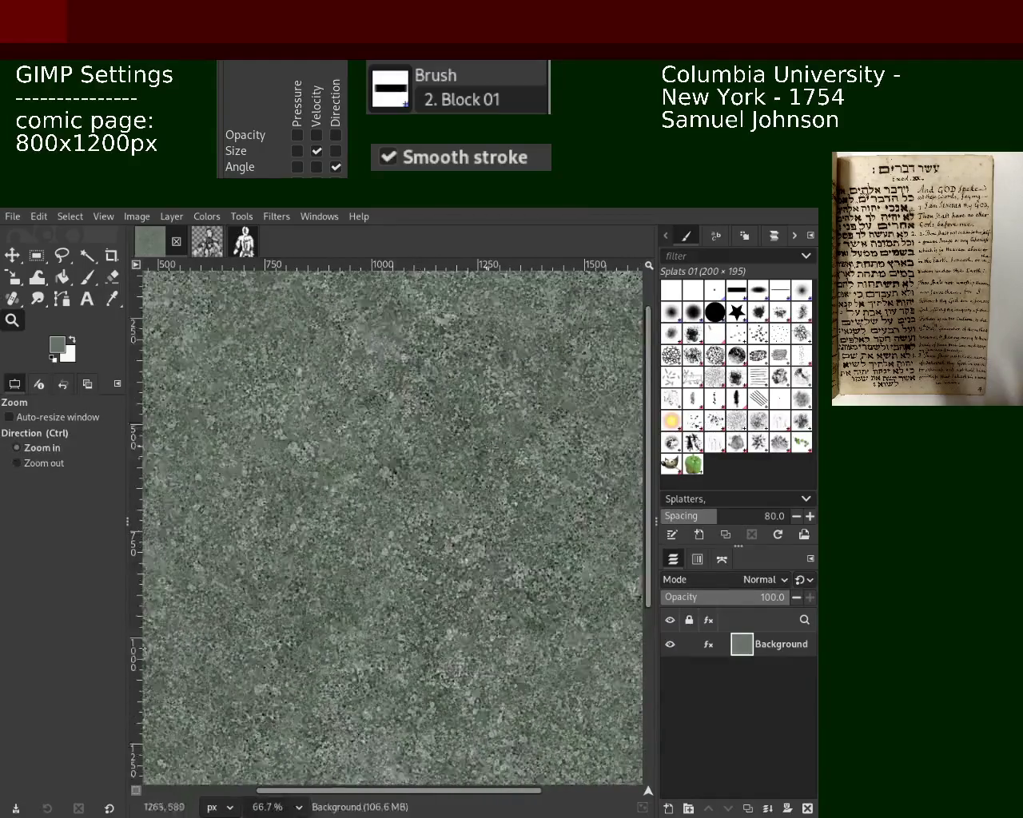
{"action": "left_click", "coordinate": [493, 468]}
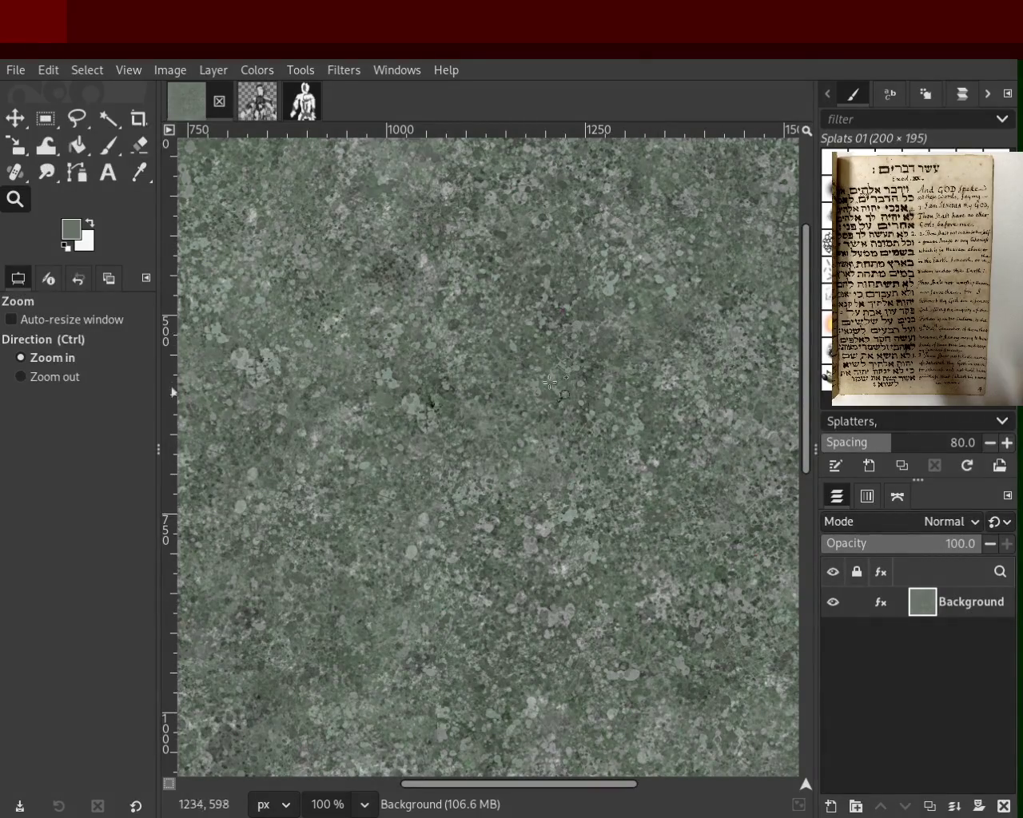
Zoom in close on the speckles, out to the entire image, and back to actual size
{"action": "left_click", "coordinate": [459, 344], "text": "ctrl"}
{"action": "left_click", "coordinate": [486, 507], "text": "ctrl"}
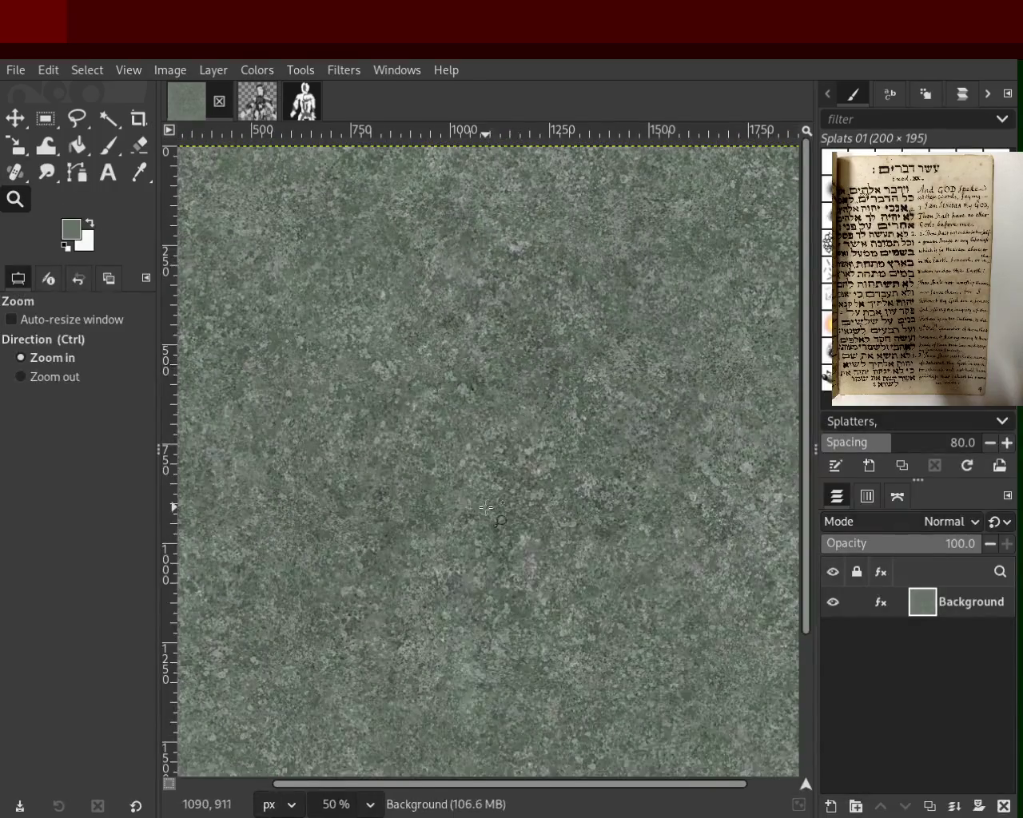
{"action": "left_click", "coordinate": [486, 507]}
{"action": "left_click", "coordinate": [486, 508]}
{"action": "left_click", "coordinate": [489, 443], "text": "ctrl"}
{"action": "left_click", "coordinate": [575, 508]}
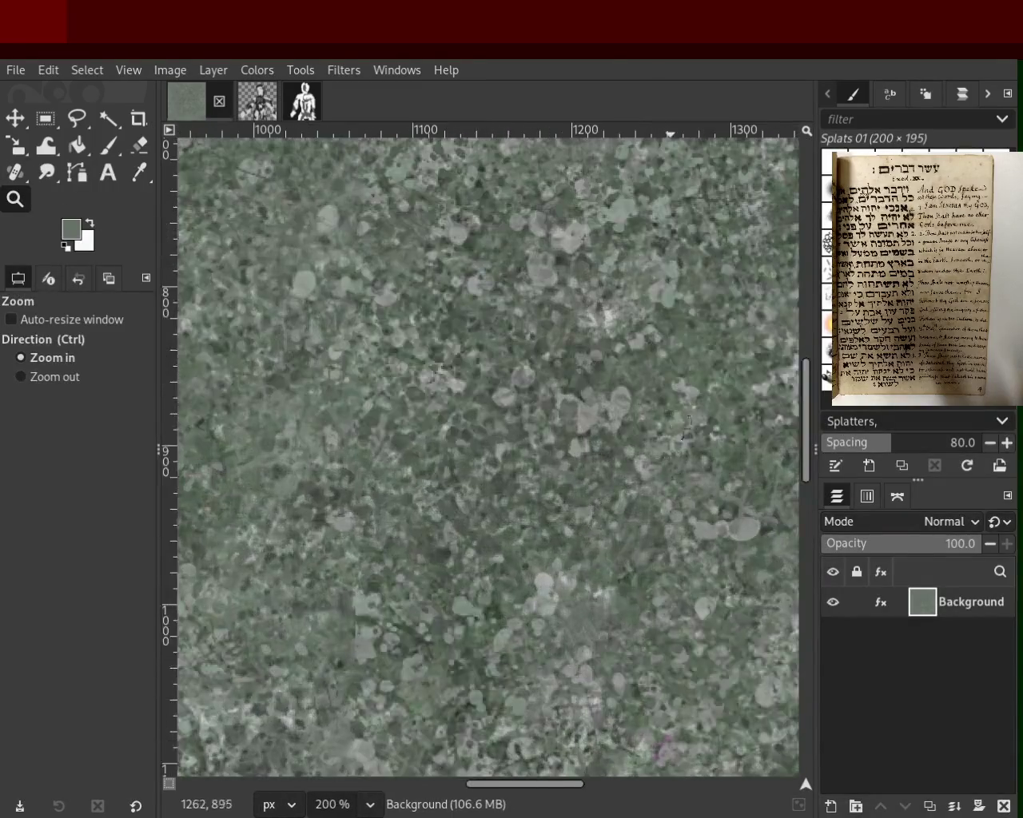
{"action": "left_click", "coordinate": [672, 436], "text": "ctrl"}
{"action": "left_click", "coordinate": [544, 484], "text": "ctrl"}
{"action": "left_click", "coordinate": [543, 483], "text": "ctrl"}
{"action": "left_click", "coordinate": [414, 534], "text": "ctrl"}
{"action": "left_click", "coordinate": [414, 534], "text": "ctrl"}
{"action": "left_click", "coordinate": [414, 534], "text": "ctrl"}
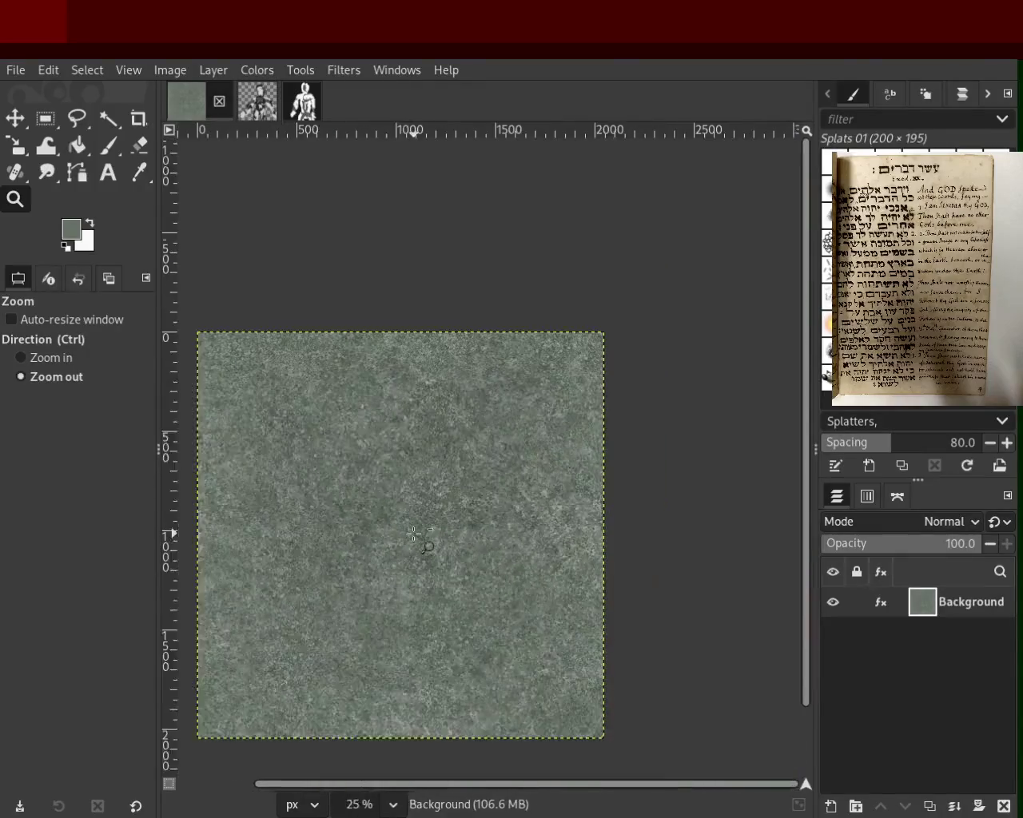
{"action": "left_click", "coordinate": [414, 534]}
{"action": "left_click", "coordinate": [559, 407], "text": "ctrl"}
{"action": "left_click", "coordinate": [647, 411]}
{"action": "left_click", "coordinate": [646, 411]}
{"action": "left_click", "coordinate": [647, 411]}
{"action": "left_click", "coordinate": [631, 394]}
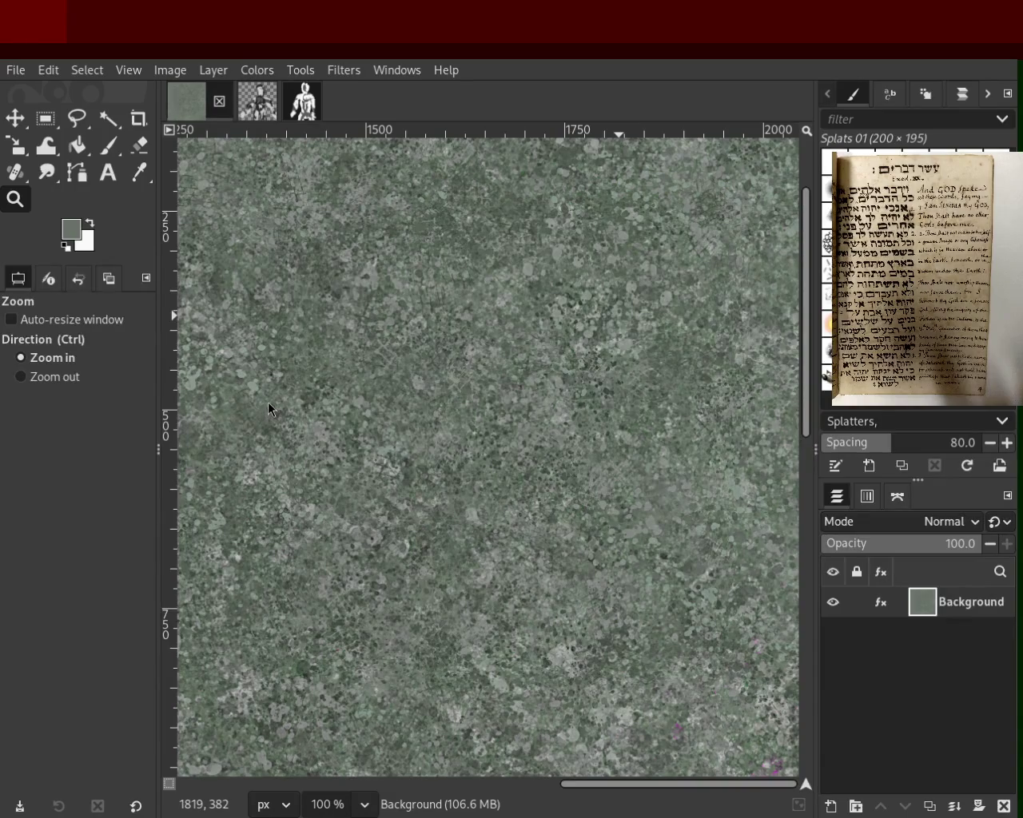
Zoom out with Ctrl to view the whole texture, compare magnifications, then return to actual size
{"action": "key", "text": "ctrl"}
{"action": "left_click", "coordinate": [551, 375], "text": "ctrl"}
{"action": "left_click", "coordinate": [576, 379], "text": "ctrl"}
{"action": "left_click", "coordinate": [576, 379], "text": "ctrl"}
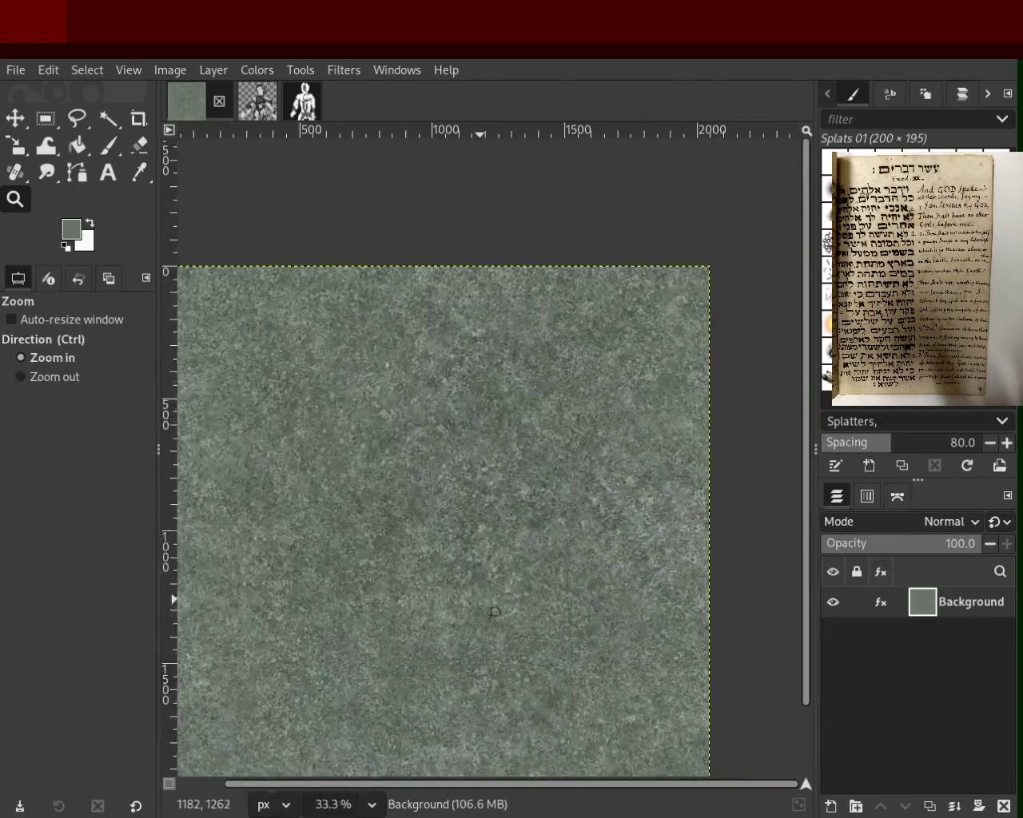
{"action": "left_click", "coordinate": [623, 383]}
{"action": "left_click", "coordinate": [639, 385]}
{"action": "left_click", "coordinate": [671, 389], "text": "ctrl"}
{"action": "left_click", "coordinate": [479, 612]}
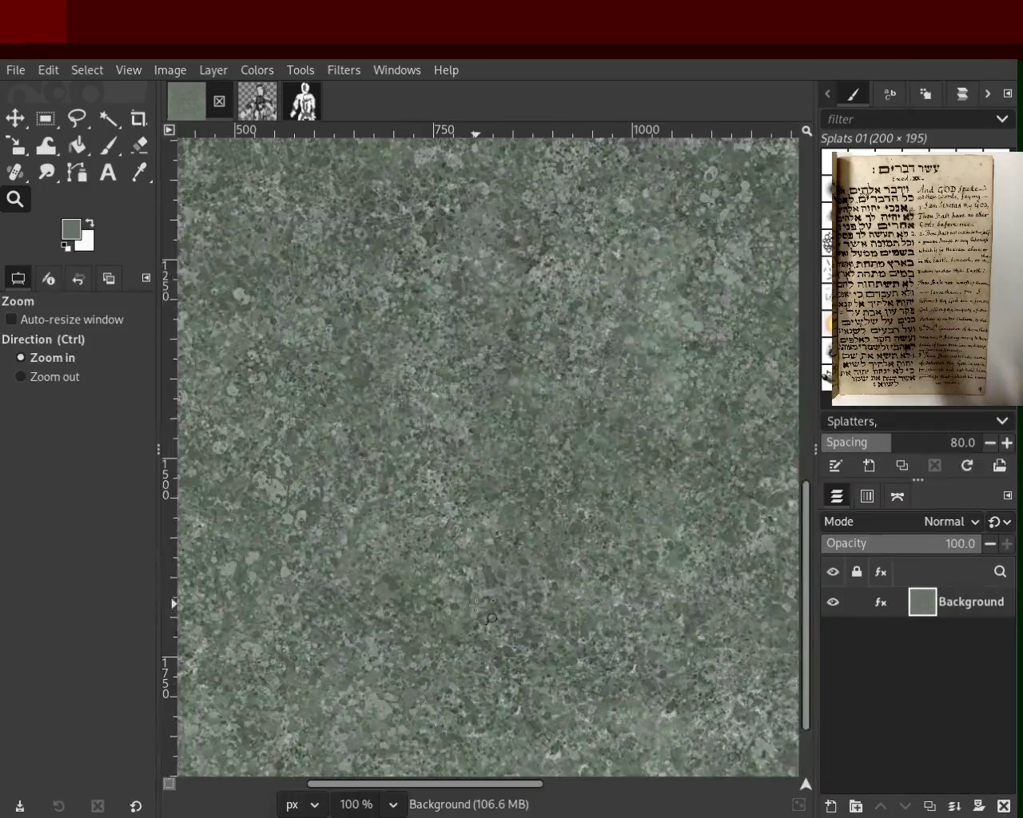
{"action": "left_click", "coordinate": [477, 607], "text": "ctrl"}
{"action": "left_click", "coordinate": [512, 596]}
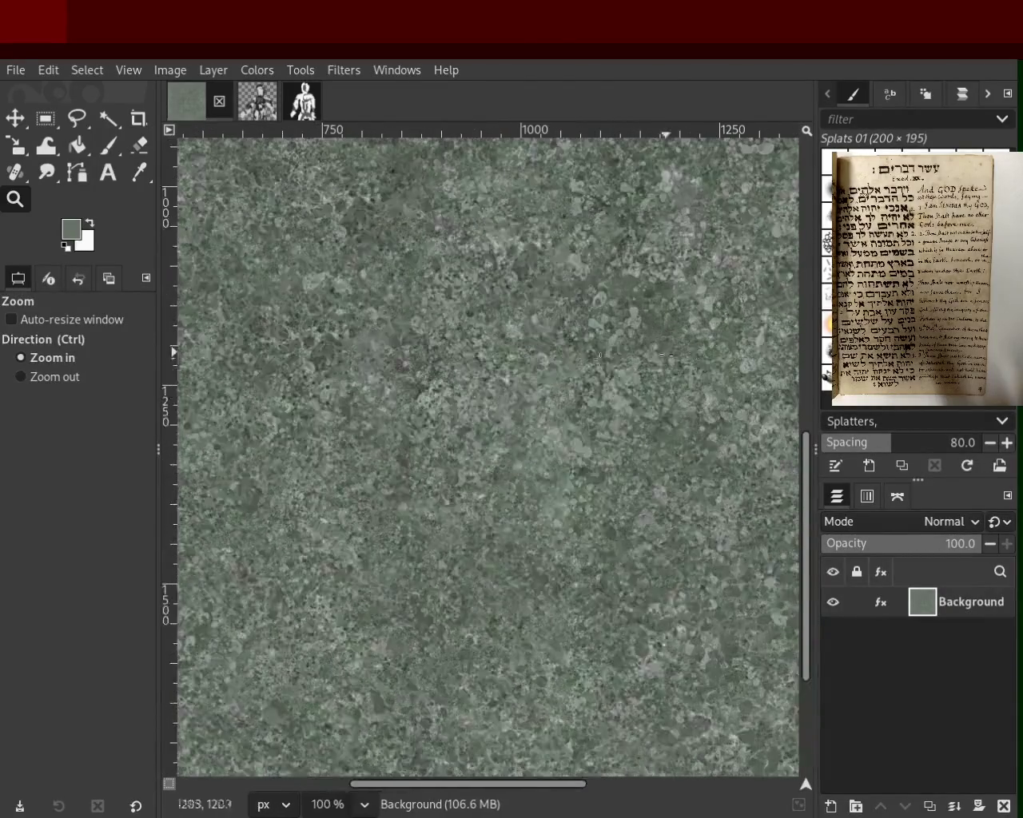
{"action": "left_click", "coordinate": [432, 372], "text": "ctrl"}
{"action": "left_click", "coordinate": [431, 372], "text": "ctrl"}
{"action": "left_click", "coordinate": [533, 344]}
{"action": "left_click", "coordinate": [543, 400], "text": "ctrl"}
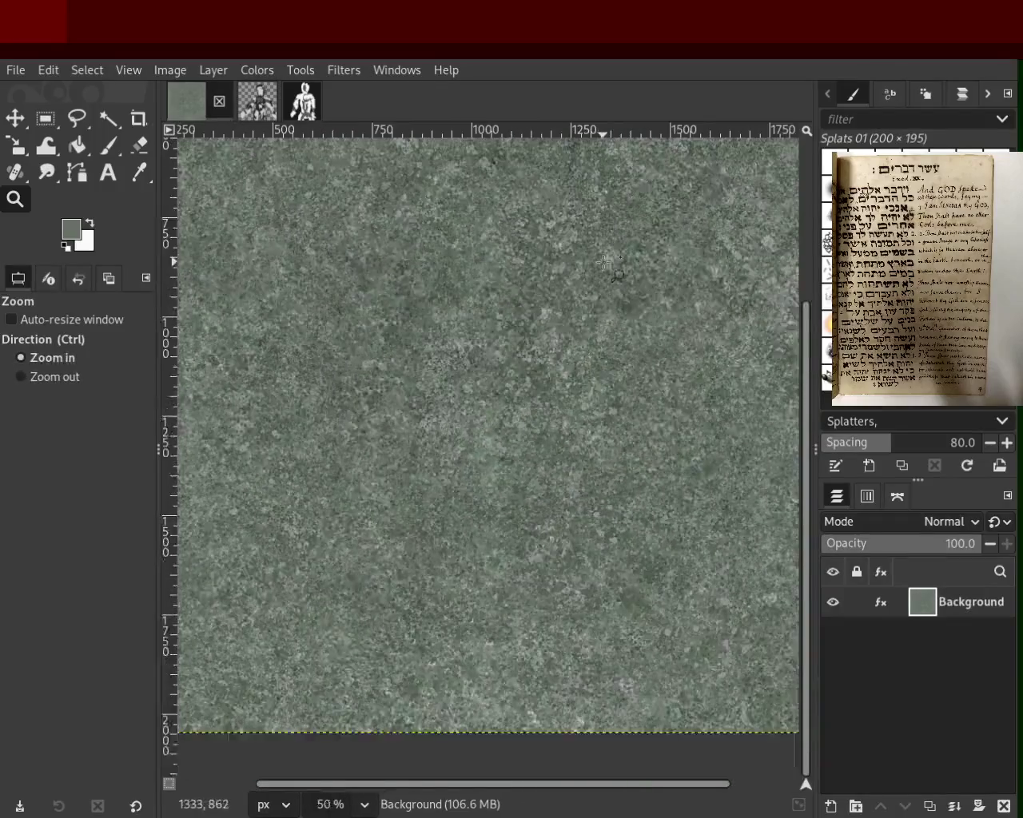
{"action": "left_click", "coordinate": [605, 263]}
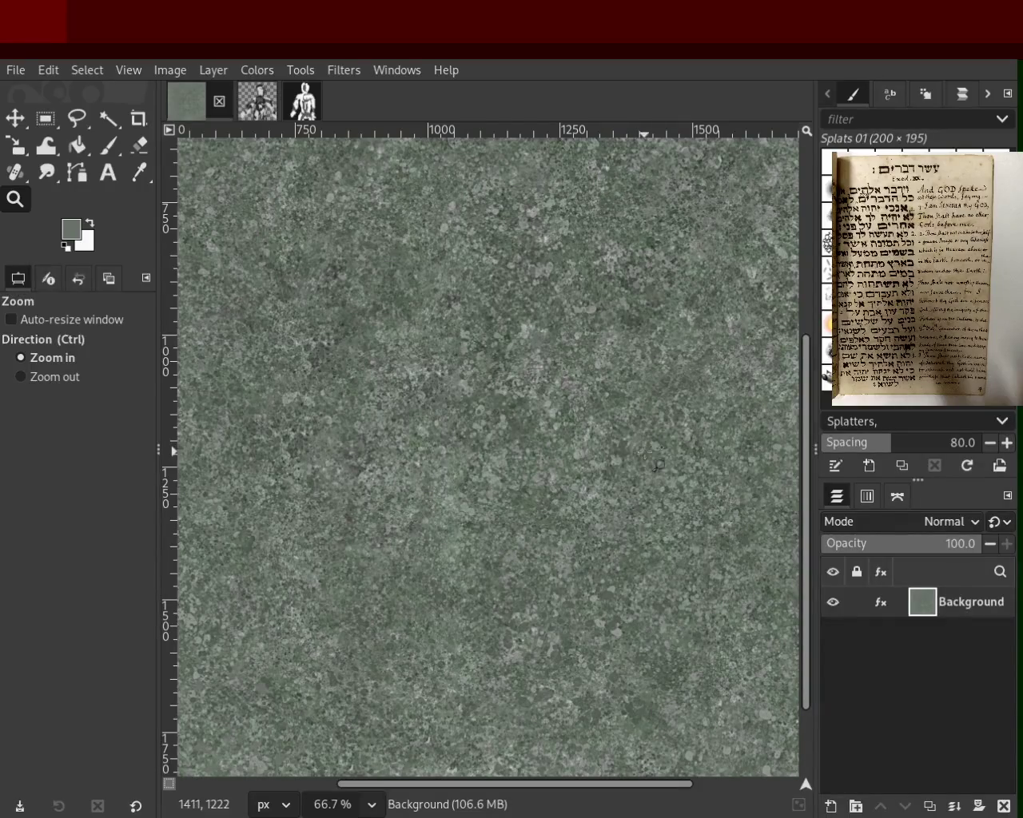
{"action": "left_click", "coordinate": [604, 420], "text": "ctrl"}
{"action": "left_click", "coordinate": [608, 412]}
{"action": "left_click", "coordinate": [608, 411]}
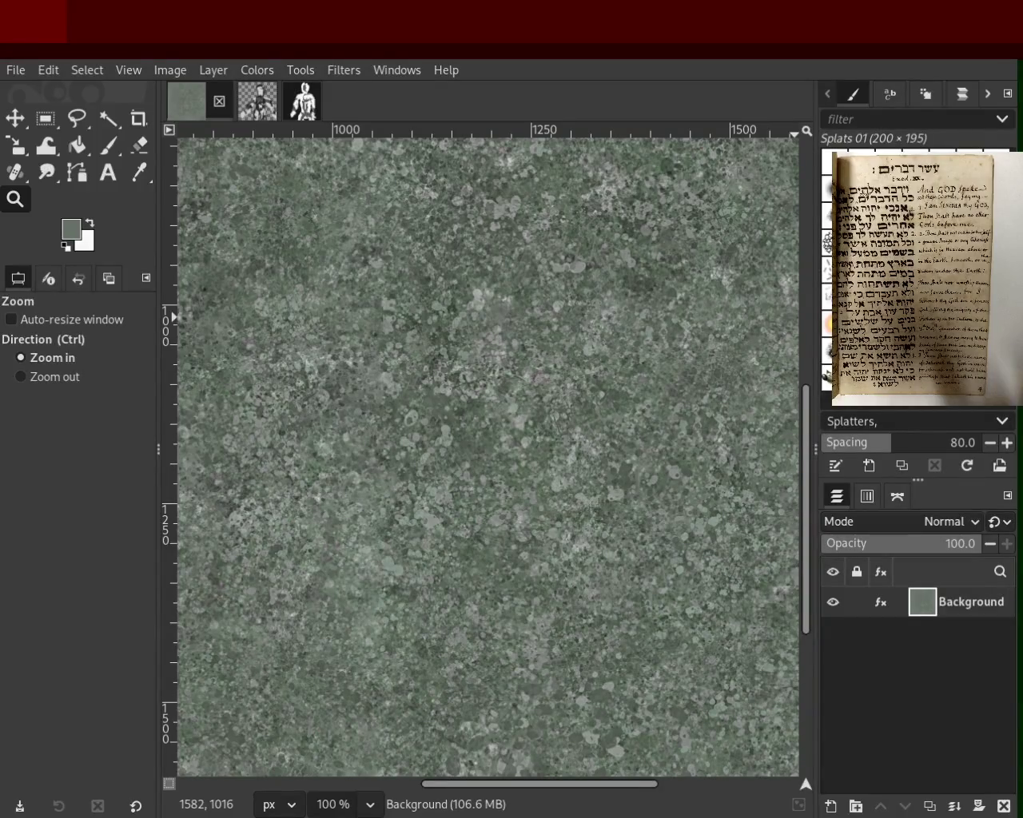
Make Texture Hose 02 the active brush after briefly trying Stone Work 01
{"action": "left_click", "coordinate": [919, 319]}
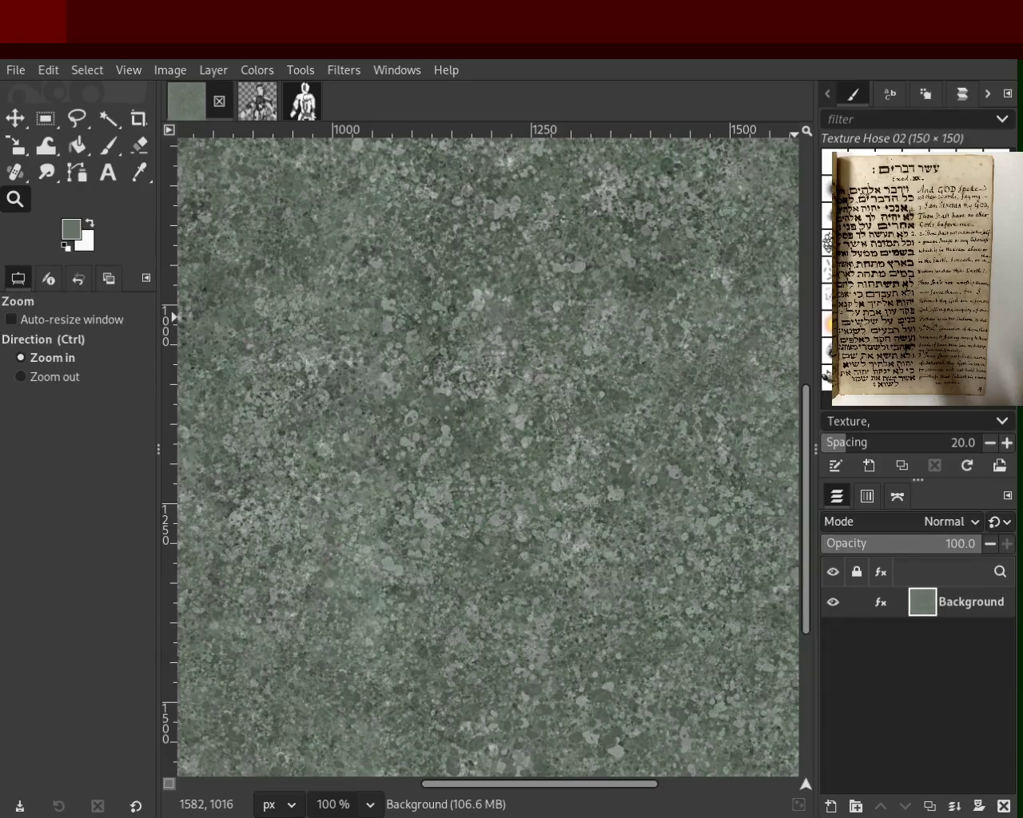
{"action": "left_click", "coordinate": [887, 319]}
{"action": "left_click", "coordinate": [920, 320]}
{"action": "left_click", "coordinate": [887, 320]}
{"action": "left_click", "coordinate": [919, 319]}
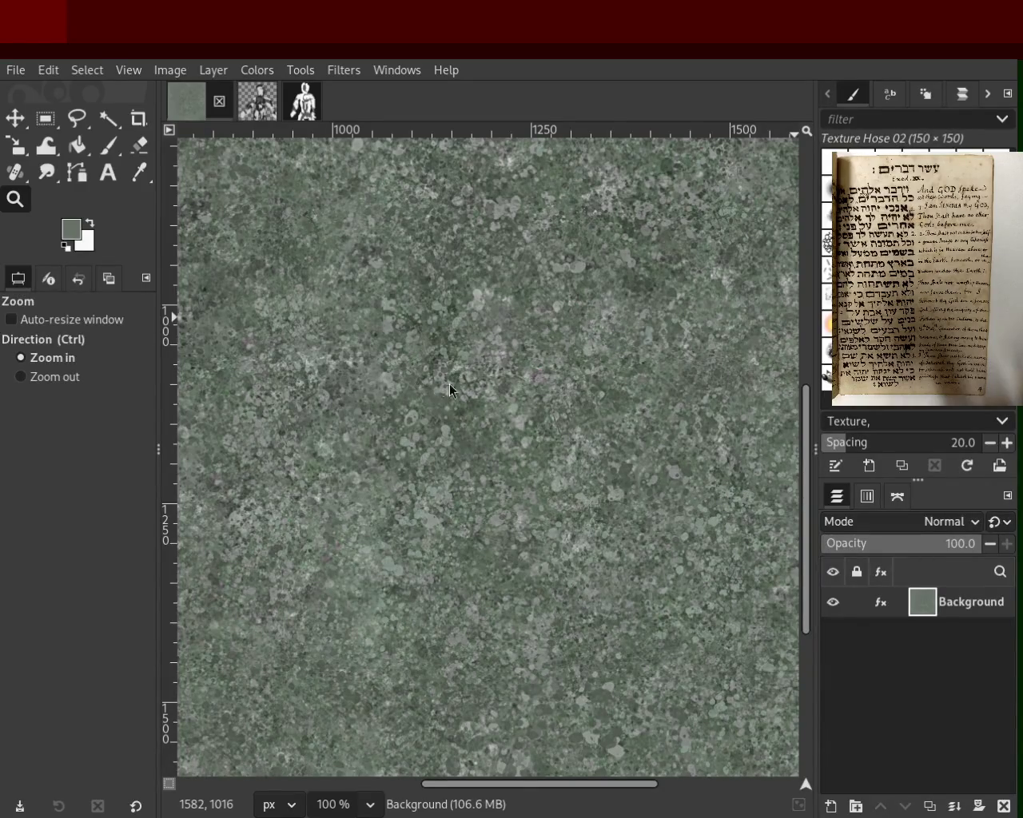
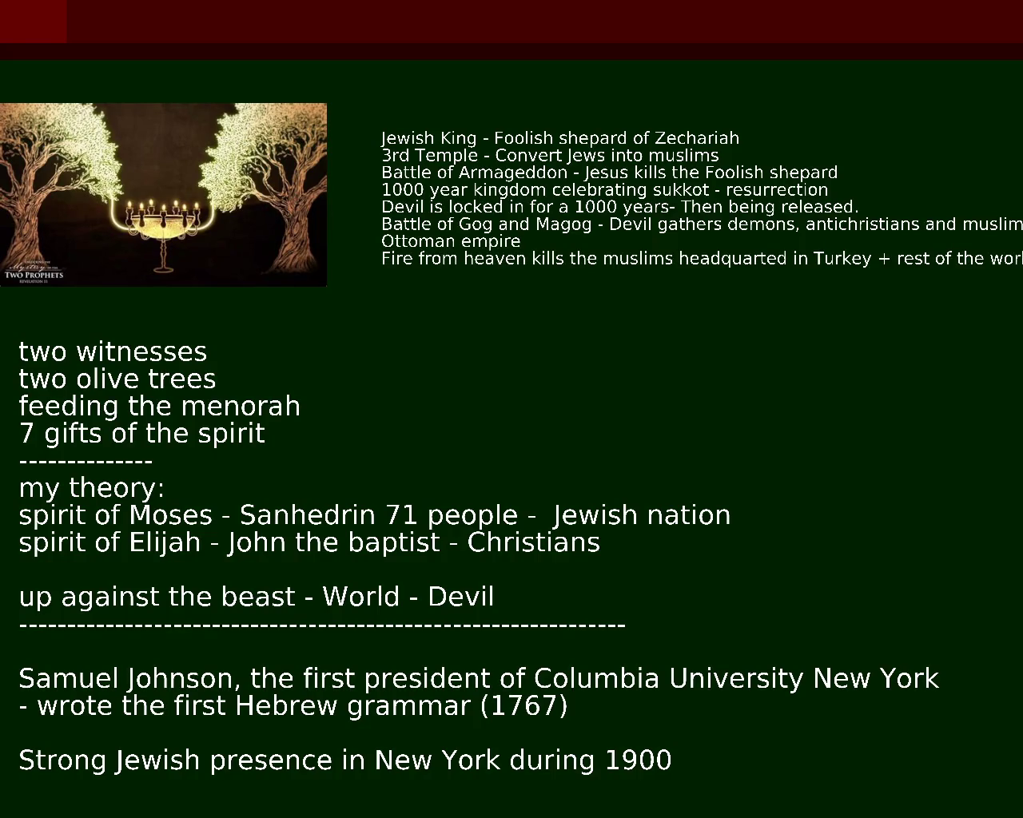
Delete 'my ' so the overlay line reads 'theory:'
{"action": "key", "text": "Delete"}
{"action": "key", "text": "Delete"}
{"action": "key", "text": "Delete"}
{"action": "key", "text": "Delete"}
{"action": "key", "text": "Delete"}
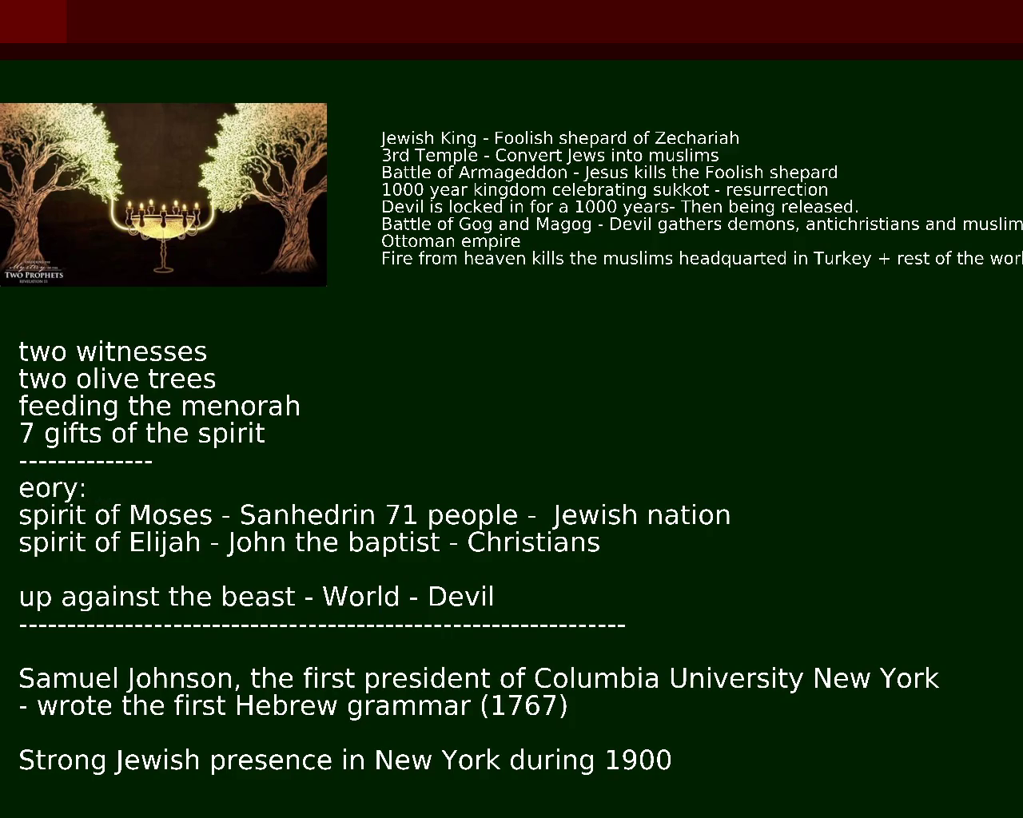
{"action": "type", "text": "th"}
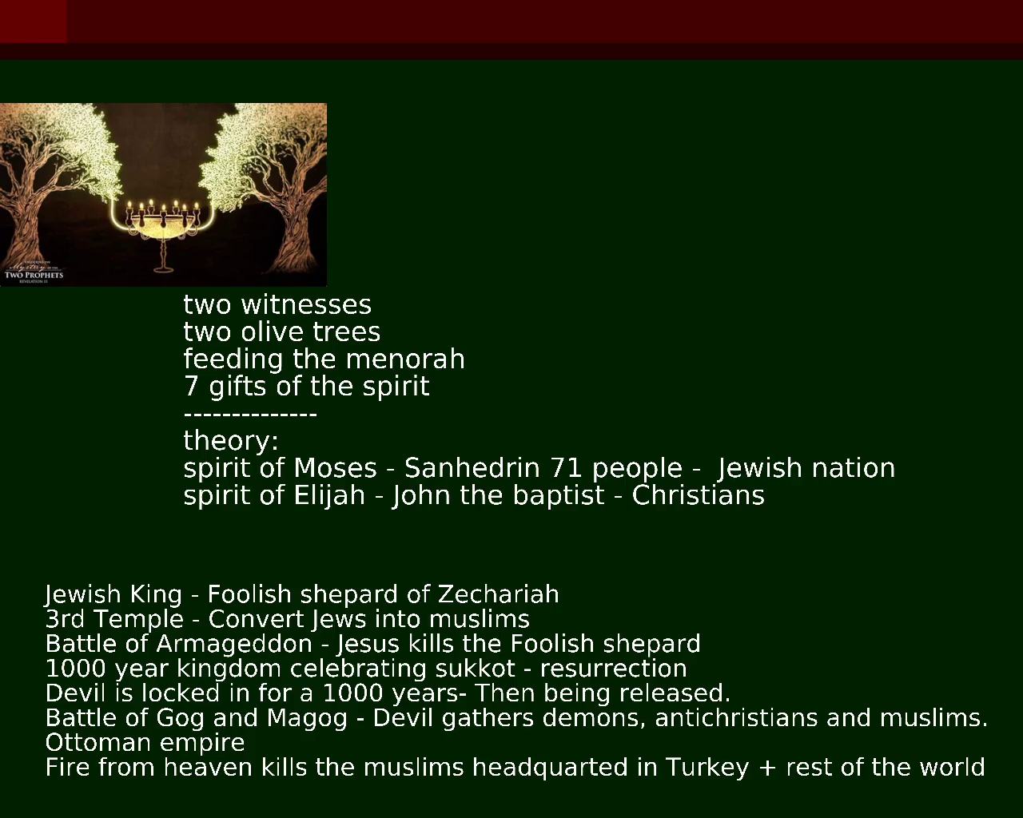
Insert 'King' before 'Convert' and lowercase the C on the 3rd Temple line
{"action": "type", "text": "King"}
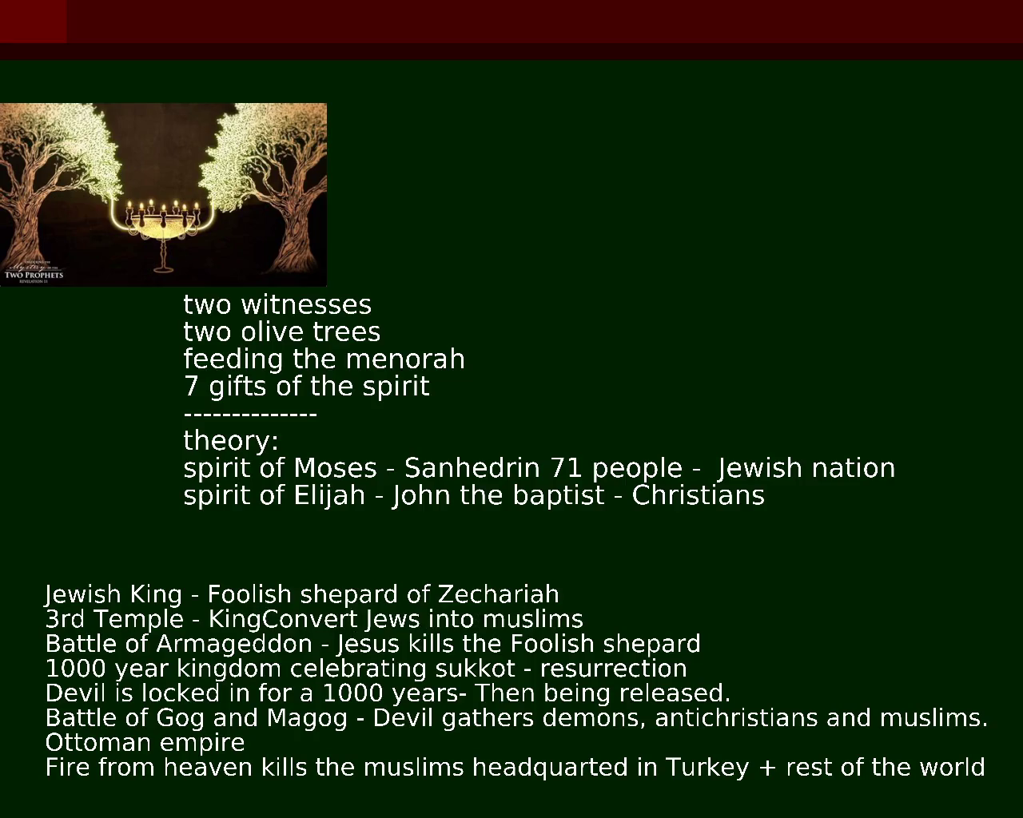
{"action": "key", "text": "Delete"}
{"action": "type", "text": "chri"}
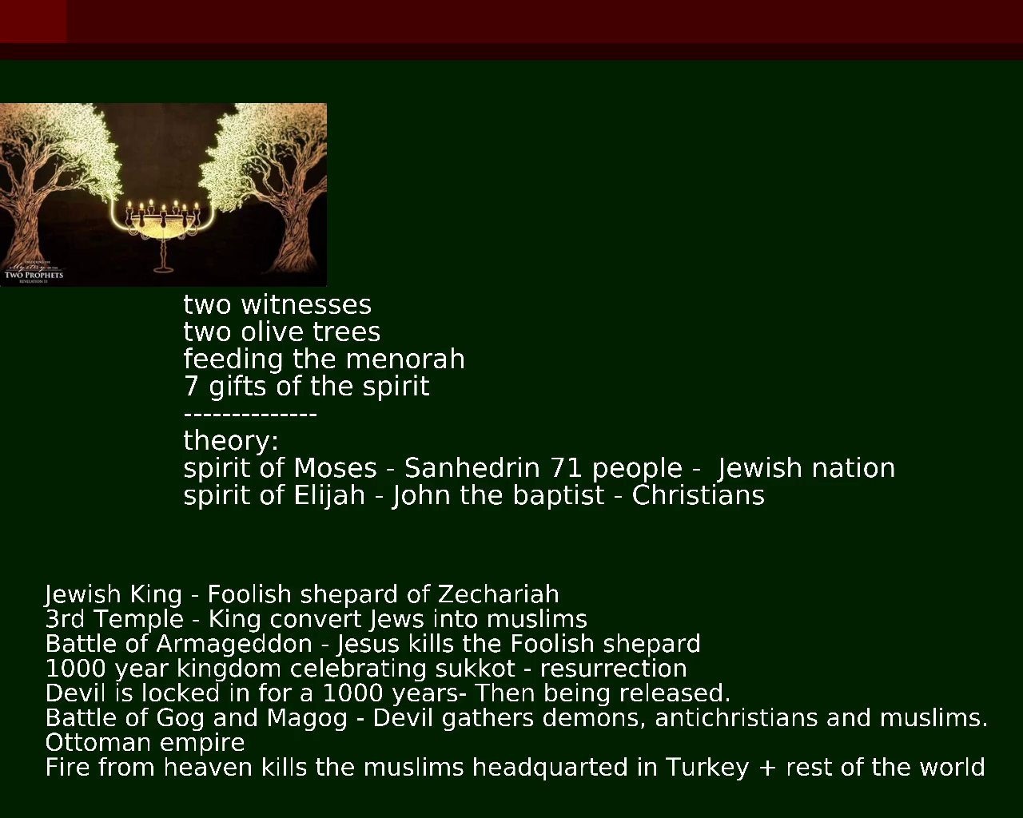
{"action": "type", "text": "s"}
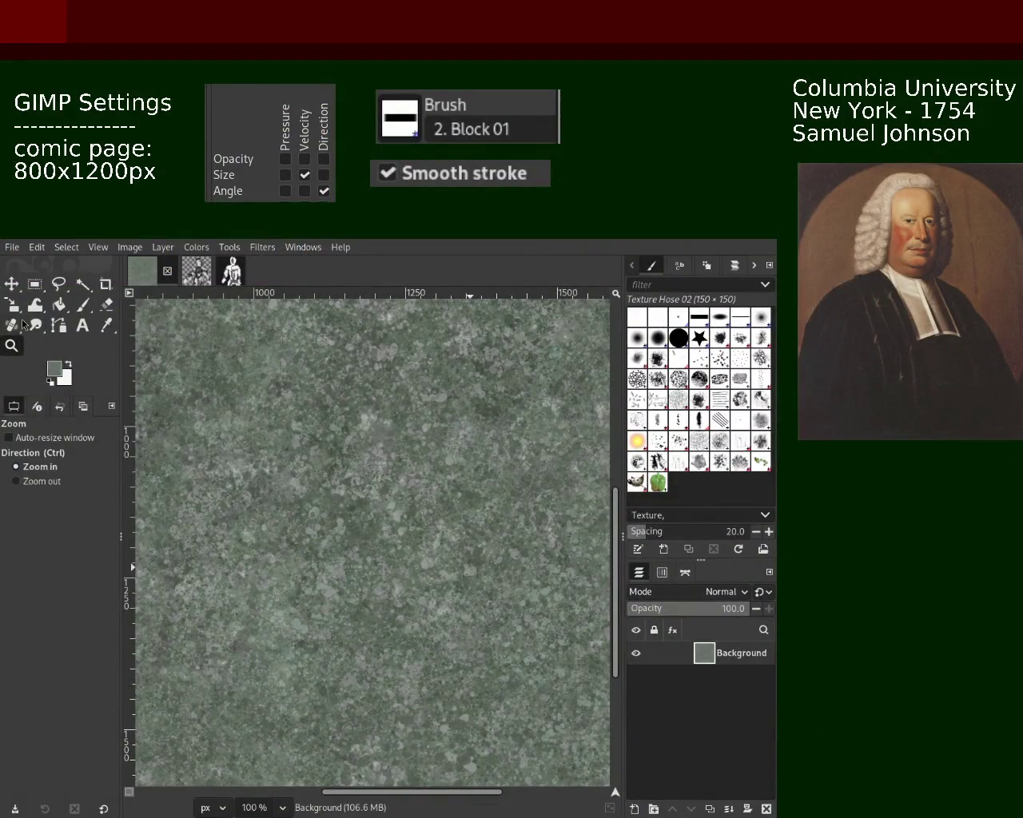
Zoom out to the whole stone-textured page and pick the Paintbrush with the Splats 01 brush
{"action": "left_click", "coordinate": [250, 495], "text": "ctrl"}
{"action": "left_click", "coordinate": [250, 495], "text": "ctrl"}
{"action": "scroll", "coordinate": [250, 494], "scroll_direction": "up", "scroll_amount": 3, "text": "ctrl"}
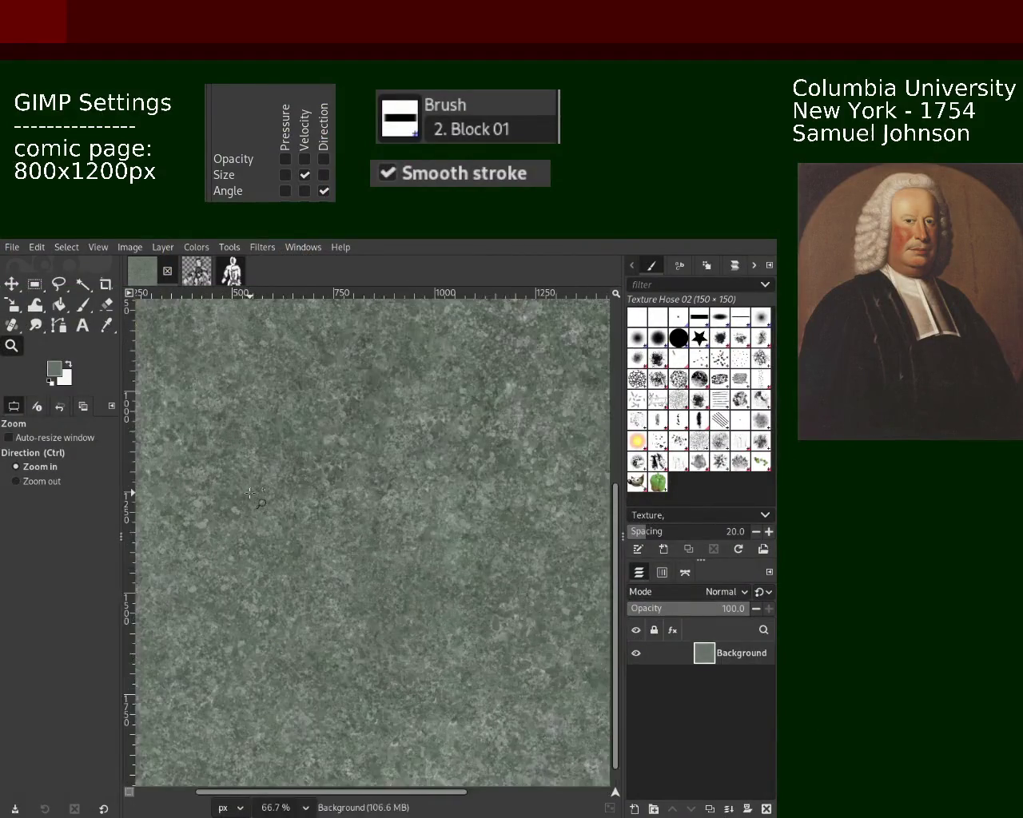
{"action": "scroll", "coordinate": [272, 498], "scroll_direction": "up", "scroll_amount": 2, "text": "ctrl"}
{"action": "scroll", "coordinate": [304, 504], "scroll_direction": "up", "scroll_amount": 2, "text": "ctrl"}
{"action": "scroll", "coordinate": [324, 506], "scroll_direction": "down", "scroll_amount": 3, "text": "ctrl"}
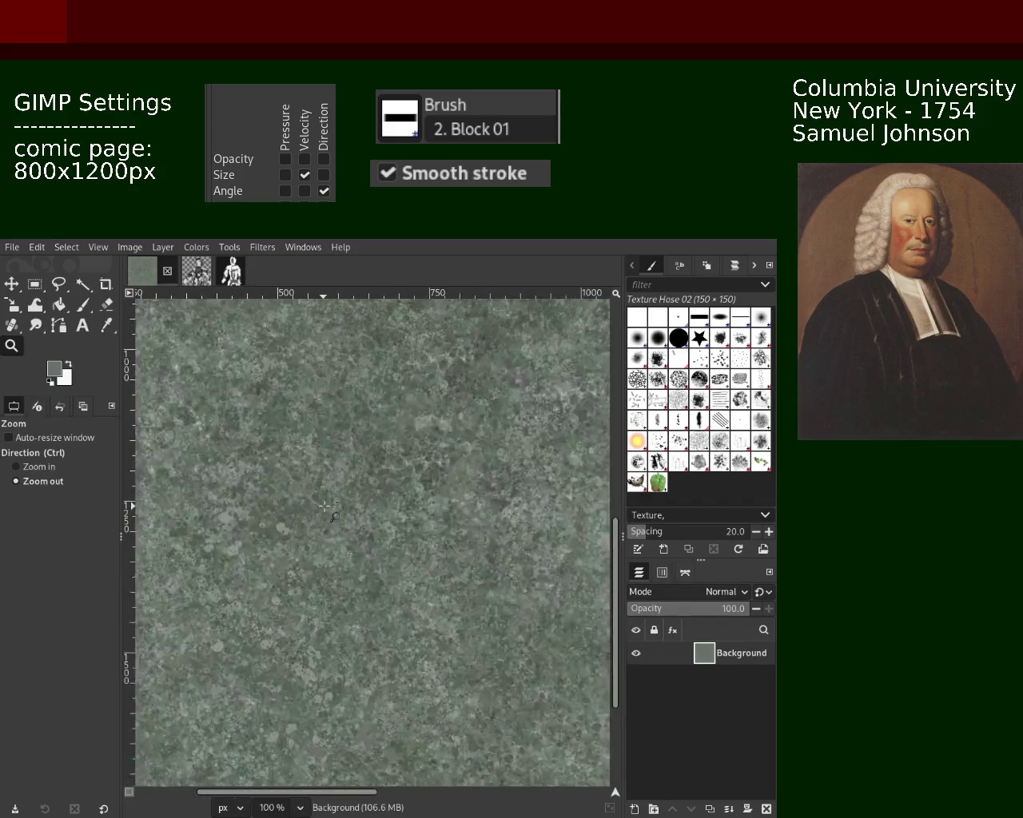
{"action": "scroll", "coordinate": [324, 506], "scroll_direction": "down", "scroll_amount": 2, "text": "ctrl"}
{"action": "scroll", "coordinate": [324, 506], "scroll_direction": "up", "scroll_amount": 3, "text": "ctrl"}
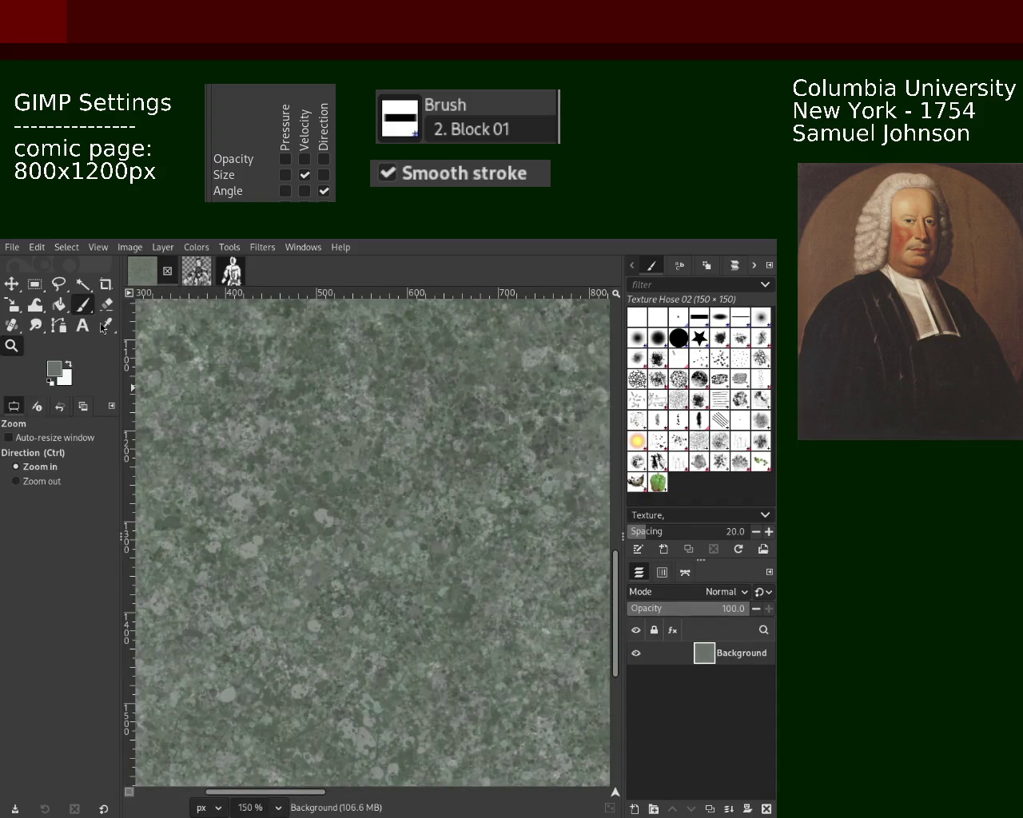
{"action": "left_click", "coordinate": [83, 304]}
{"action": "left_click", "coordinate": [658, 441]}
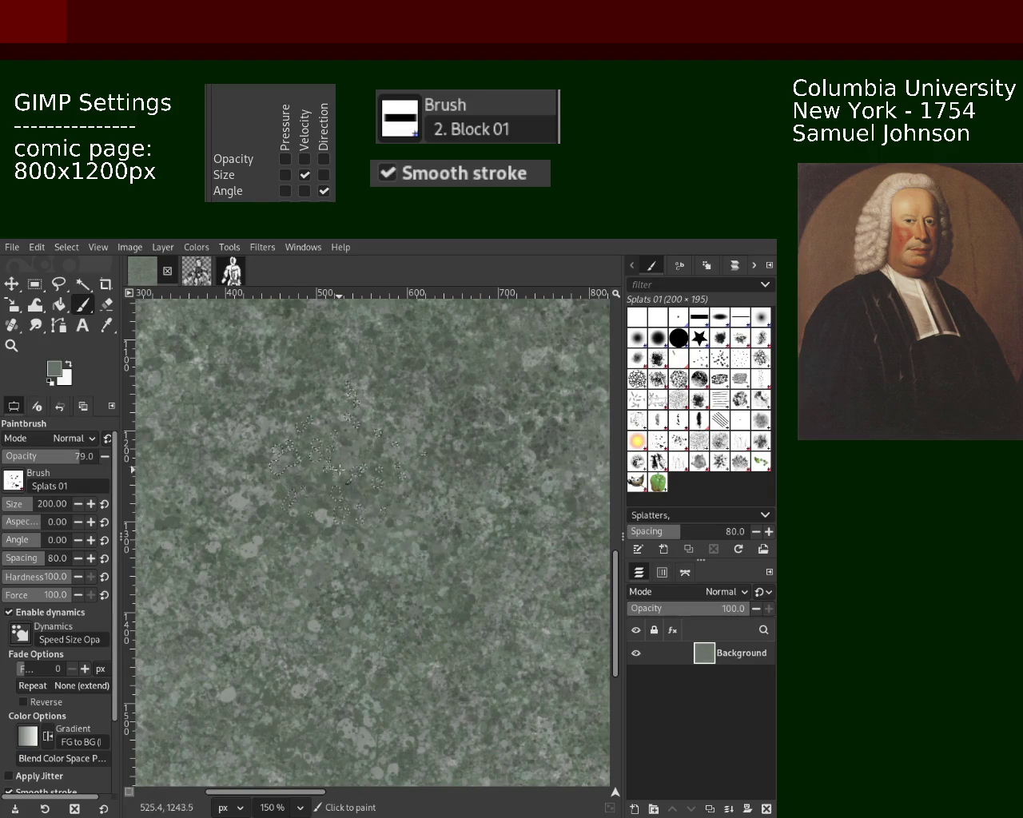
Ctrl-click the stone texture to sample a lighter grey-green foreground colour
{"action": "key", "text": "ctrl"}
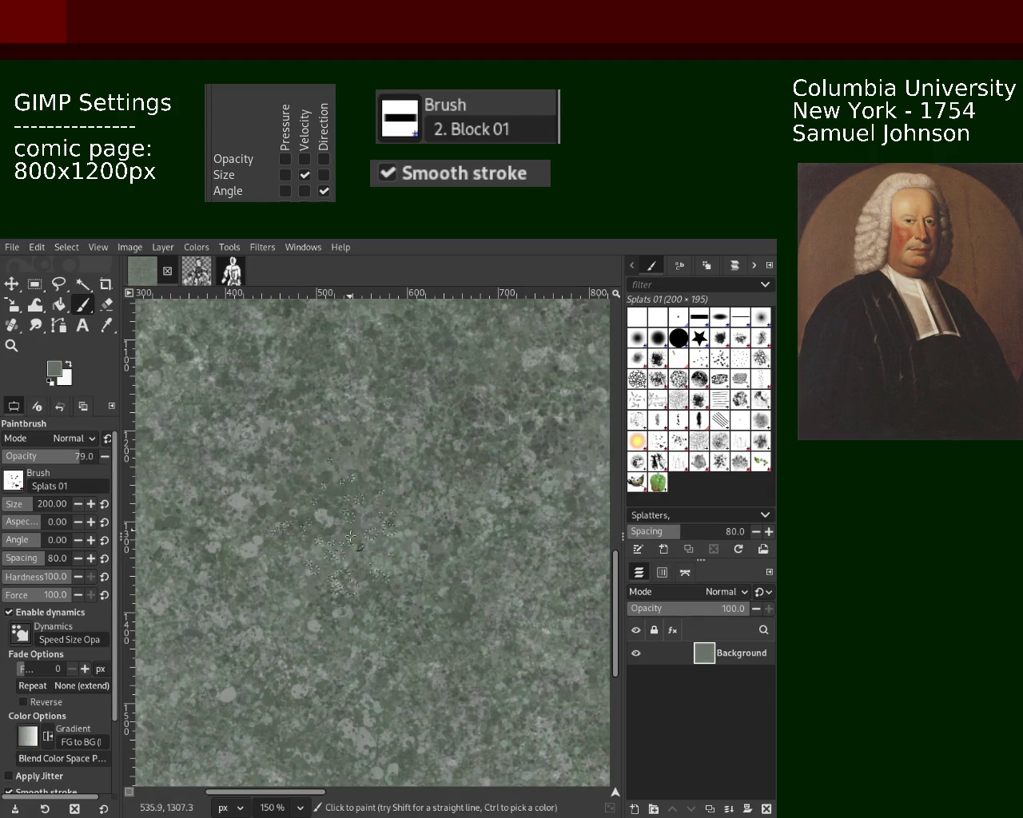
{"action": "left_click", "coordinate": [348, 480], "text": "ctrl"}
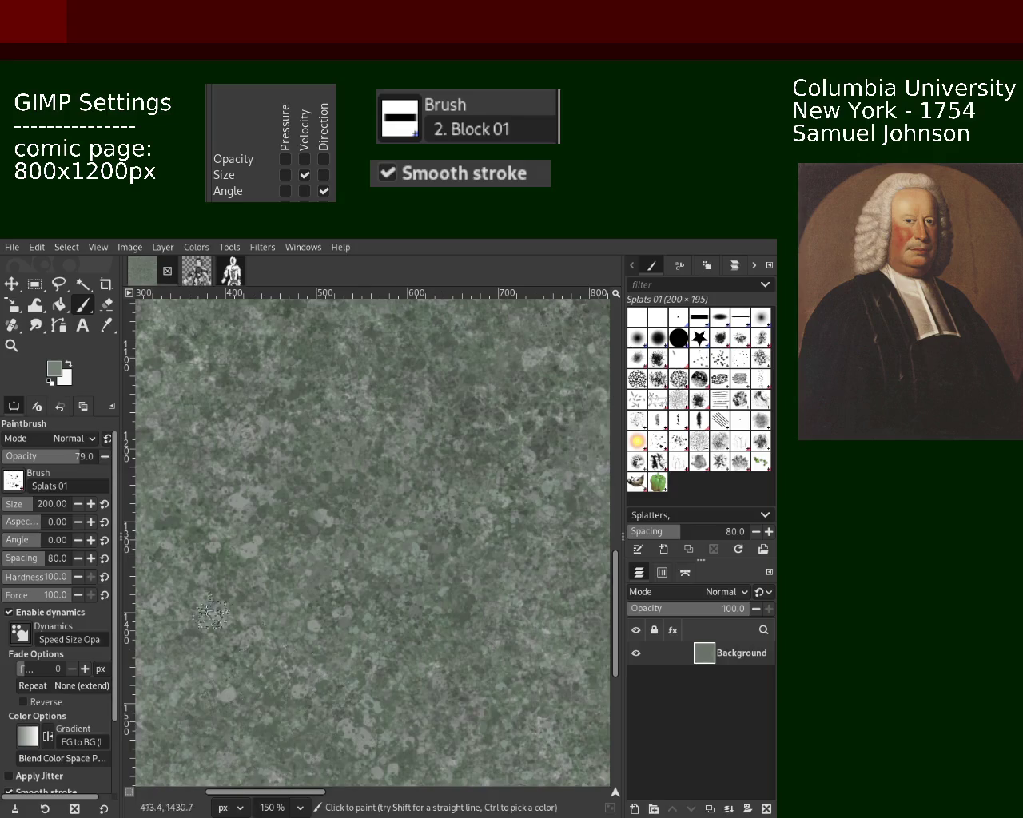
{"action": "left_click", "coordinate": [11, 346]}
Zoom in and out across the stone texture to survey areas for more splats
{"action": "left_click", "coordinate": [348, 527]}
{"action": "left_click", "coordinate": [345, 525]}
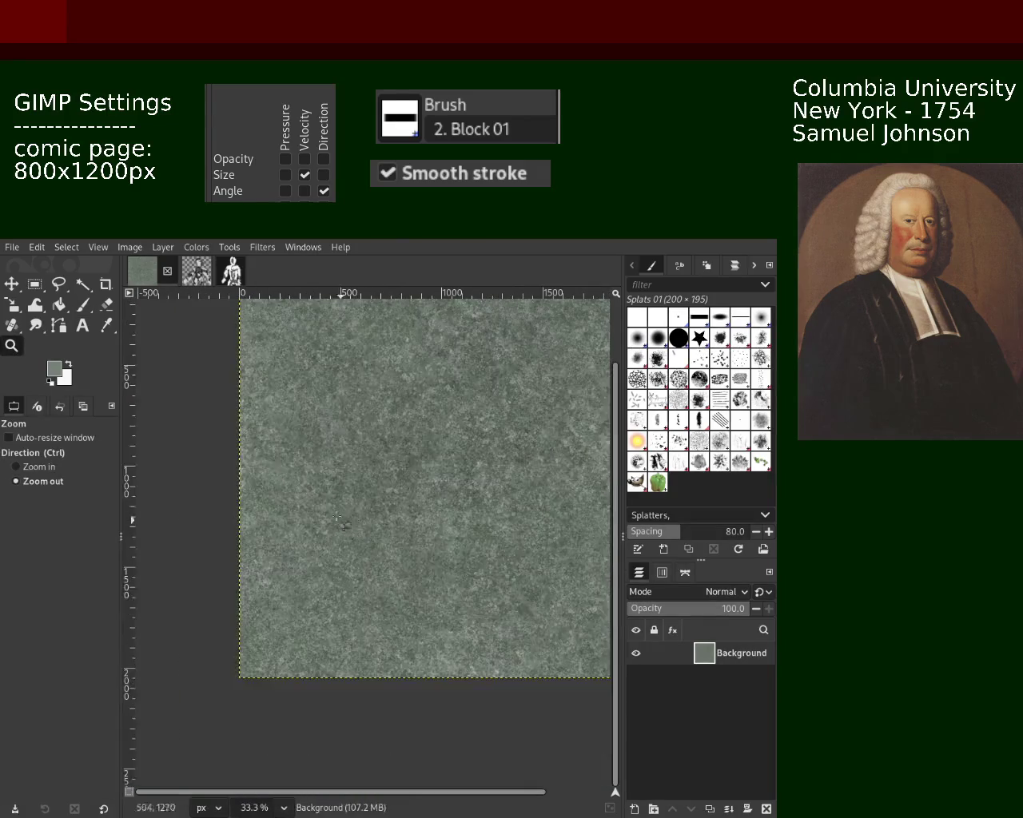
{"action": "left_click", "coordinate": [323, 504], "text": "ctrl"}
{"action": "left_click", "coordinate": [302, 483], "text": "ctrl"}
{"action": "left_click", "coordinate": [284, 466]}
{"action": "left_click", "coordinate": [298, 414], "text": "ctrl"}
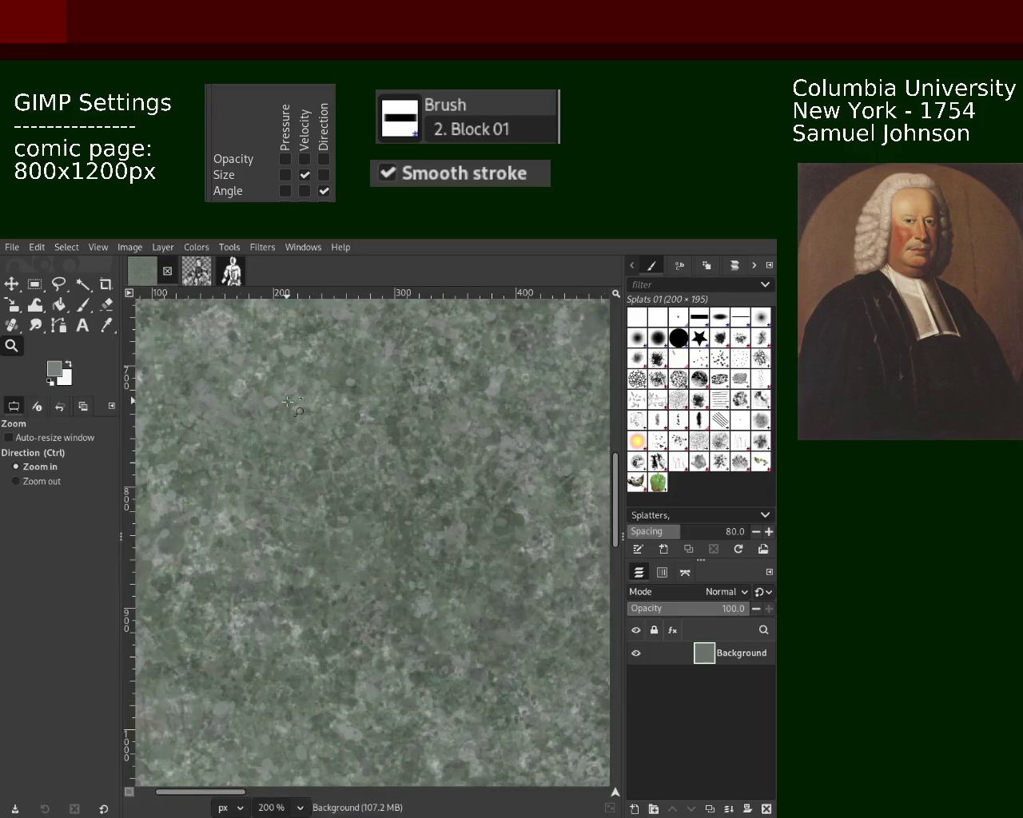
{"action": "left_click", "coordinate": [302, 414]}
{"action": "left_click", "coordinate": [304, 415]}
{"action": "left_click", "coordinate": [304, 415], "text": "ctrl"}
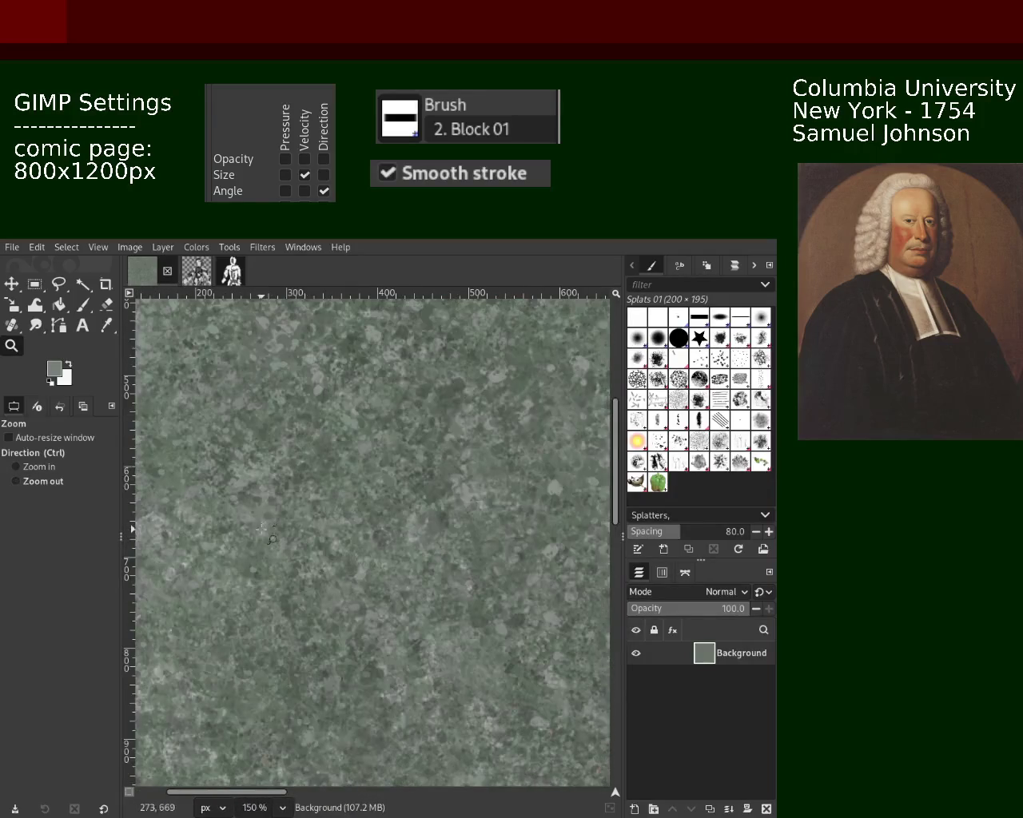
{"action": "left_click", "coordinate": [287, 432]}
{"action": "left_click", "coordinate": [275, 448], "text": "ctrl"}
{"action": "left_click", "coordinate": [267, 481]}
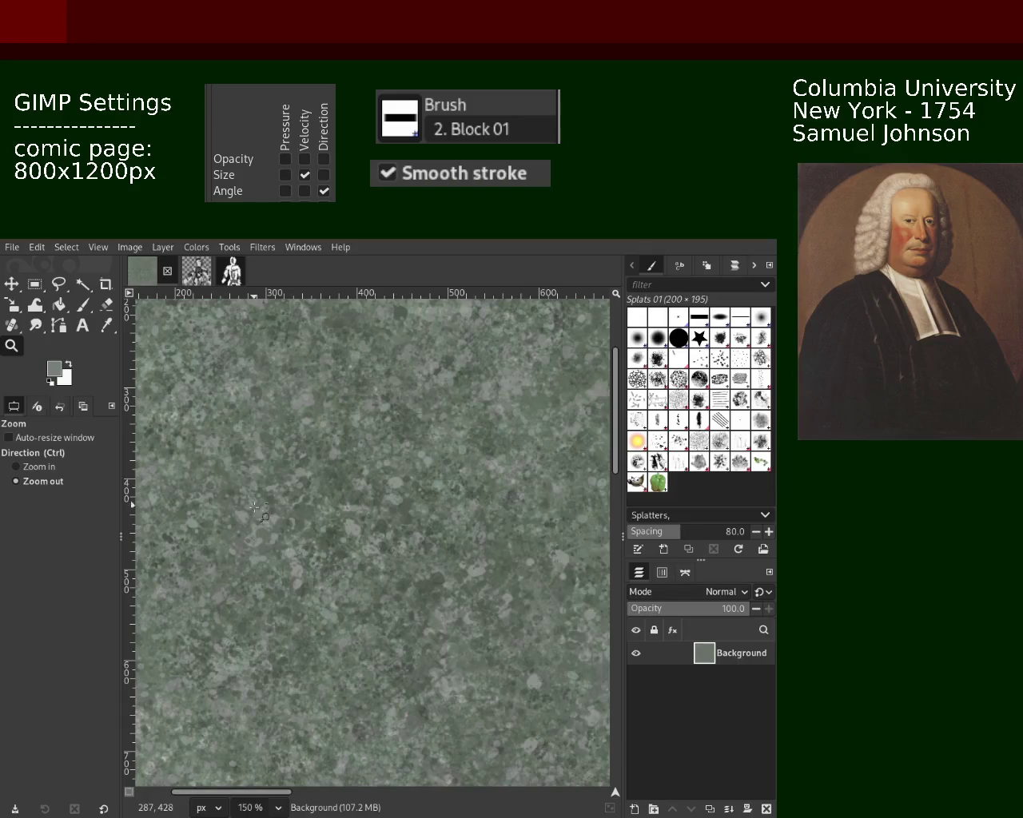
{"action": "left_click", "coordinate": [255, 468], "text": "ctrl"}
{"action": "left_click", "coordinate": [243, 454]}
{"action": "left_click", "coordinate": [237, 446]}
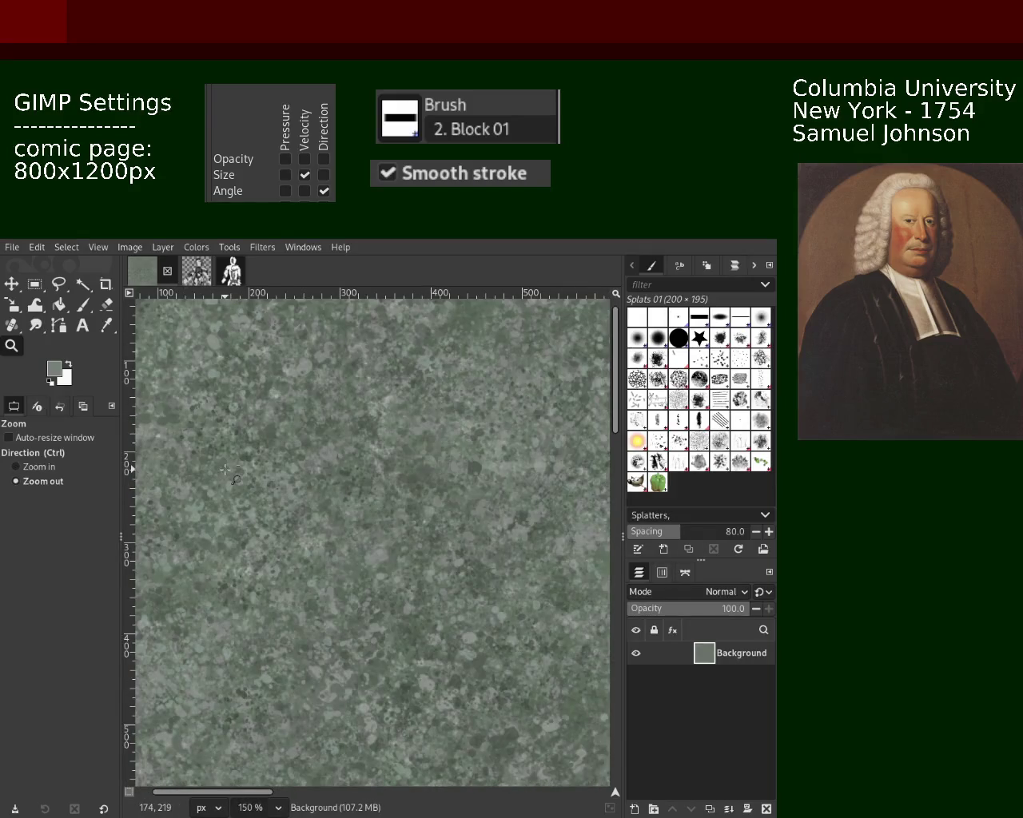
{"action": "left_click", "coordinate": [264, 452], "text": "ctrl"}
{"action": "left_click", "coordinate": [336, 465], "text": "ctrl"}
{"action": "left_click", "coordinate": [407, 476]}
{"action": "left_click", "coordinate": [446, 482]}
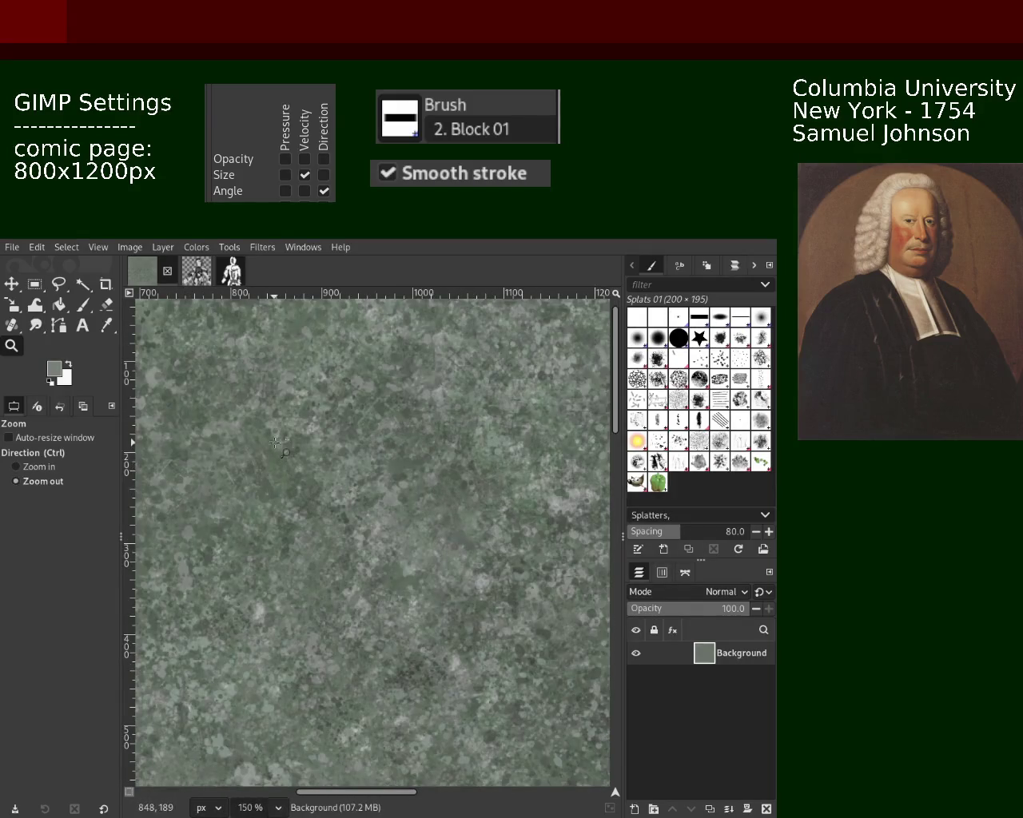
{"action": "left_click", "coordinate": [295, 470], "text": "ctrl"}
Dab more Splats 01 marks onto the texture and reduce the brush size to 122
{"action": "left_click", "coordinate": [352, 474]}
{"action": "key", "text": "p"}
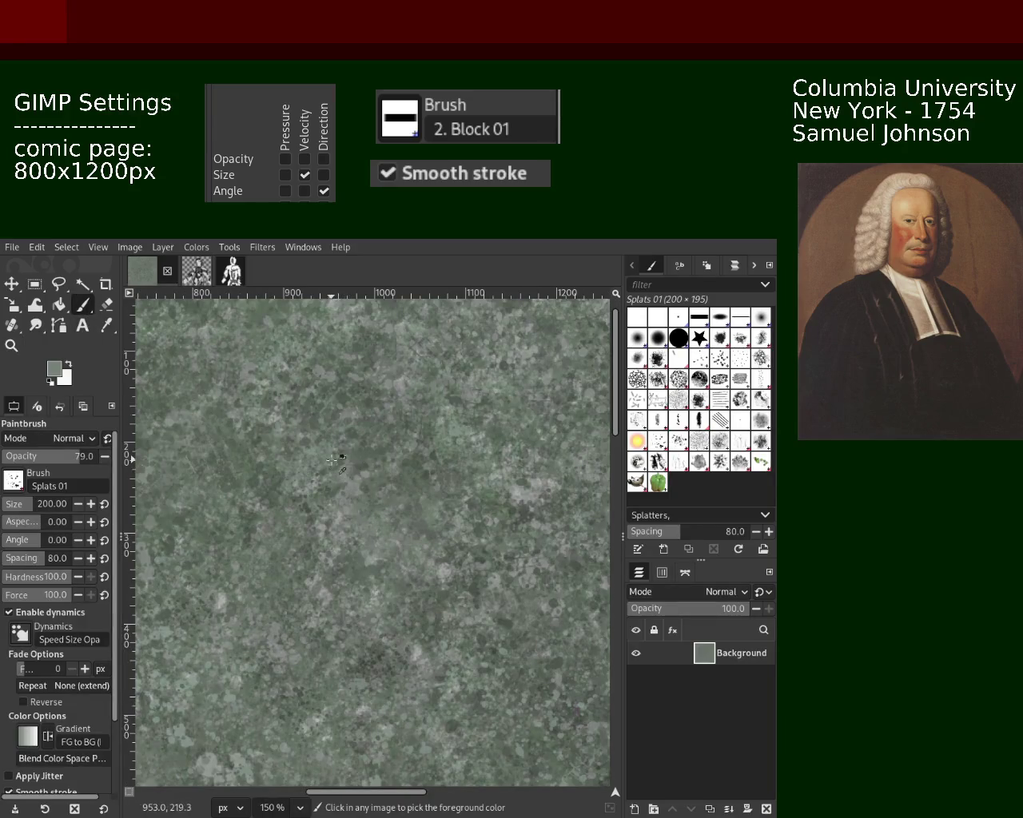
{"action": "left_click_drag", "start_coordinate": [339, 528], "coordinate": [309, 577]}
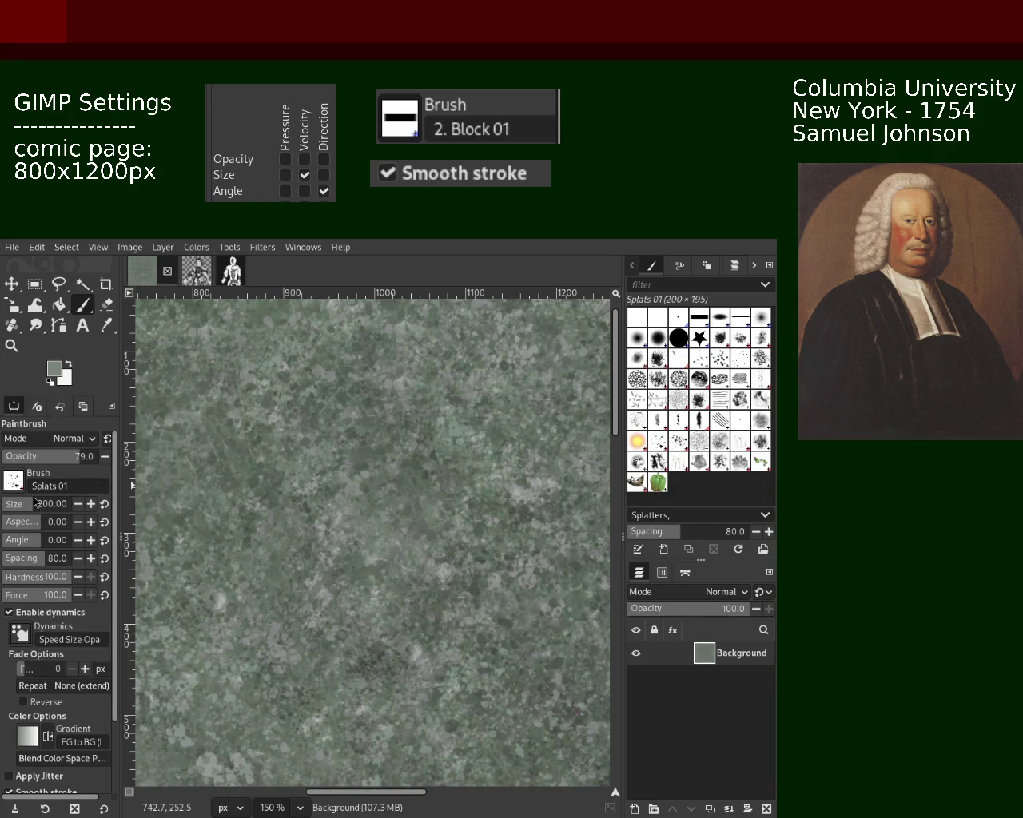
{"action": "left_click_drag", "start_coordinate": [48, 504], "coordinate": [36, 504]}
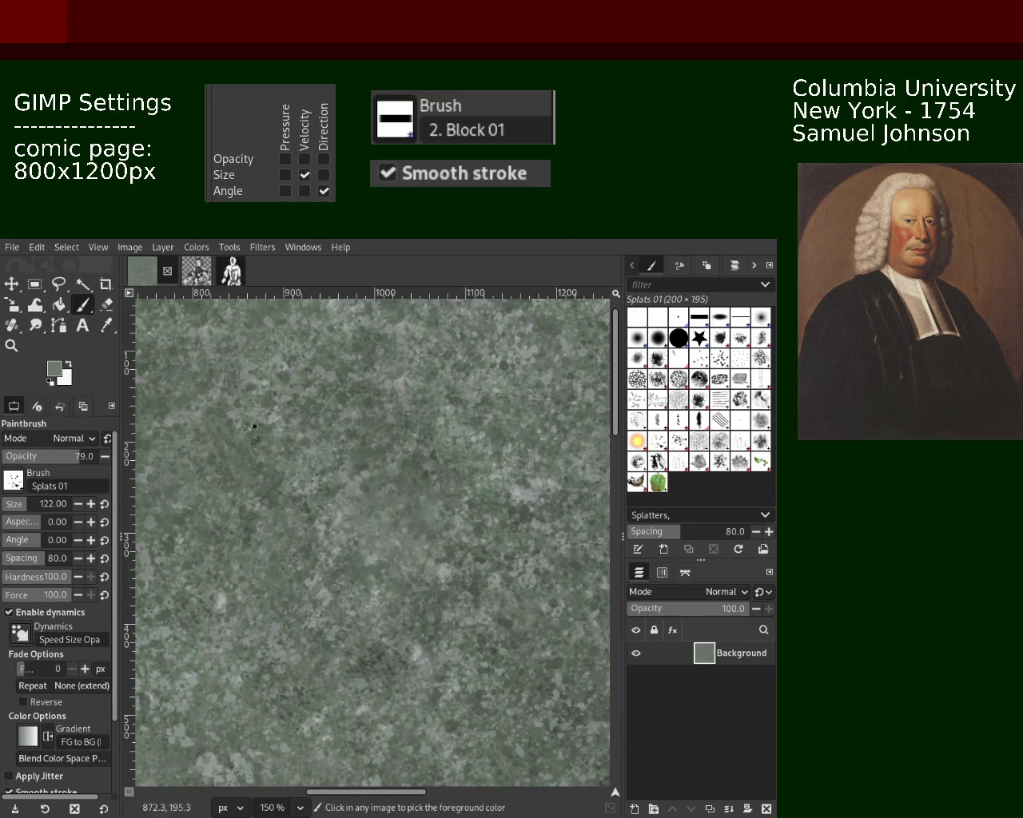
Select the Zoom tool once the page is densely covered in grey-green splats
{"action": "left_click", "coordinate": [12, 346]}
Zoom the upper stone texture from 150% to 200% and 300%, back on the Paintbrush
{"action": "left_click", "coordinate": [359, 509], "text": "ctrl"}
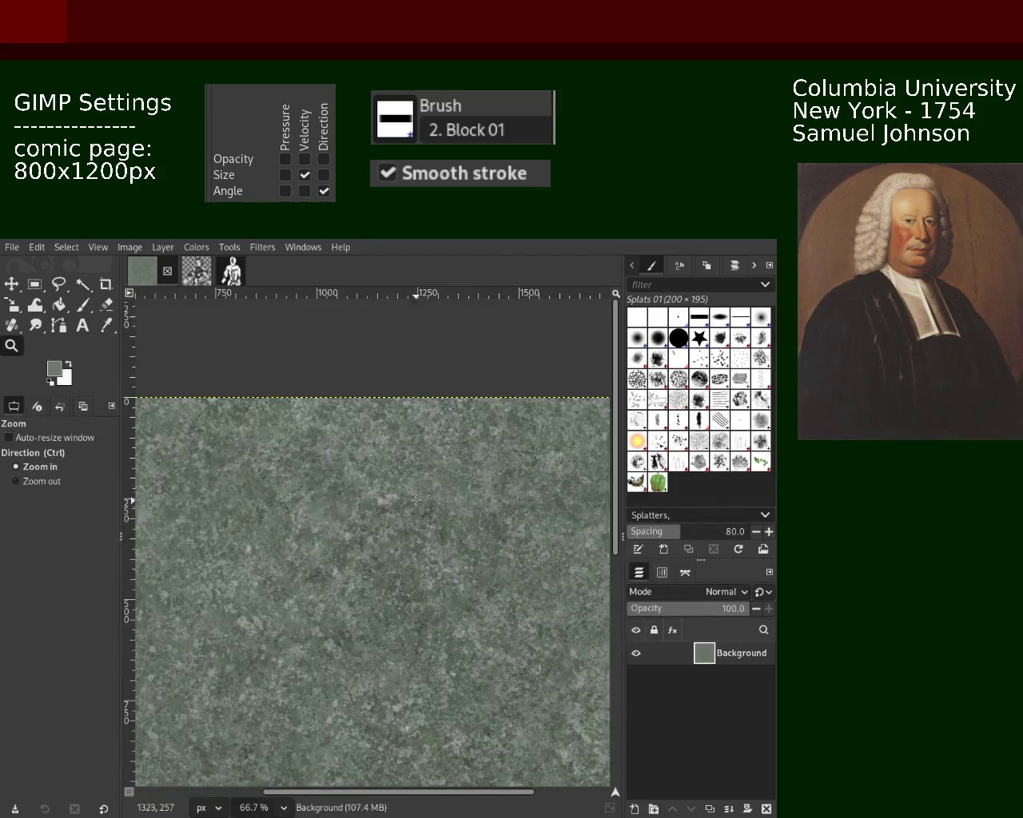
{"action": "left_click", "coordinate": [359, 509]}
{"action": "left_click", "coordinate": [359, 509]}
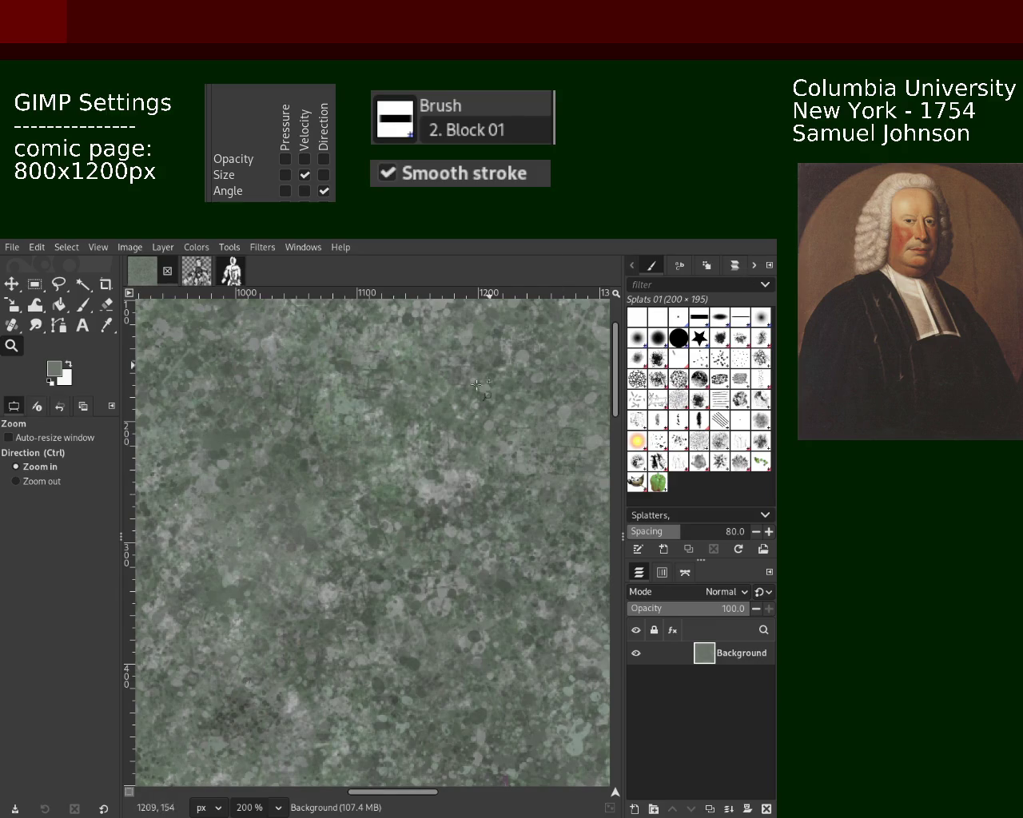
{"action": "left_click", "coordinate": [456, 430]}
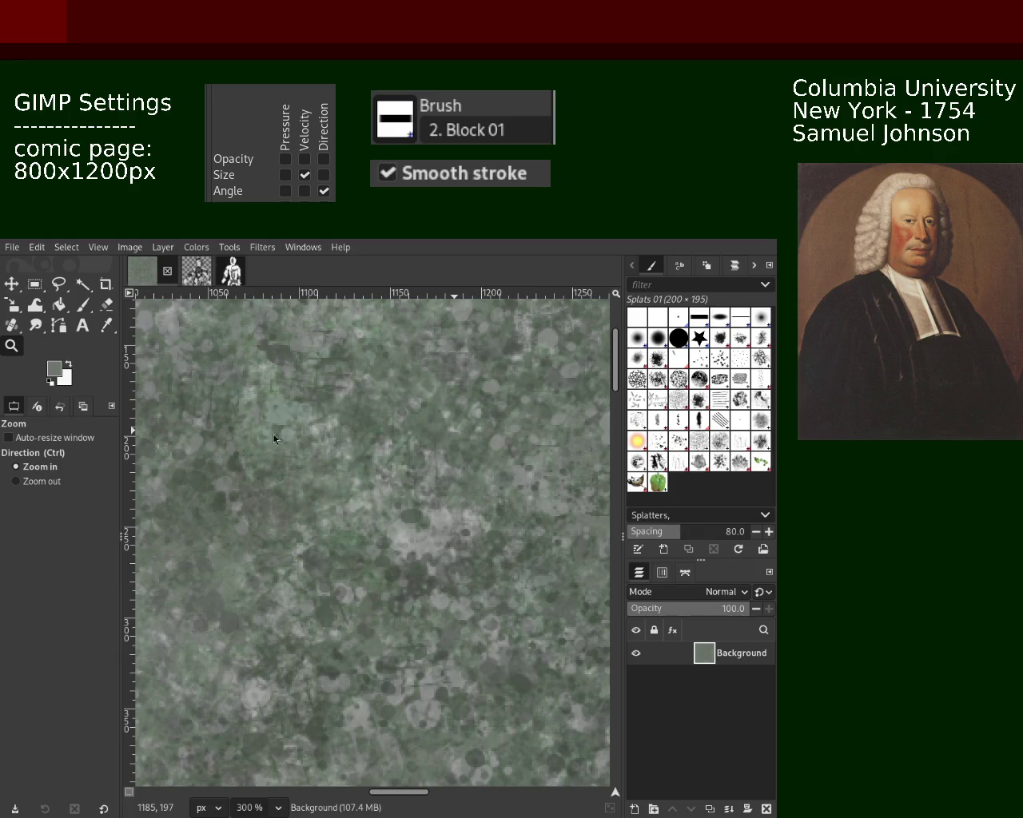
{"action": "left_click", "coordinate": [83, 305]}
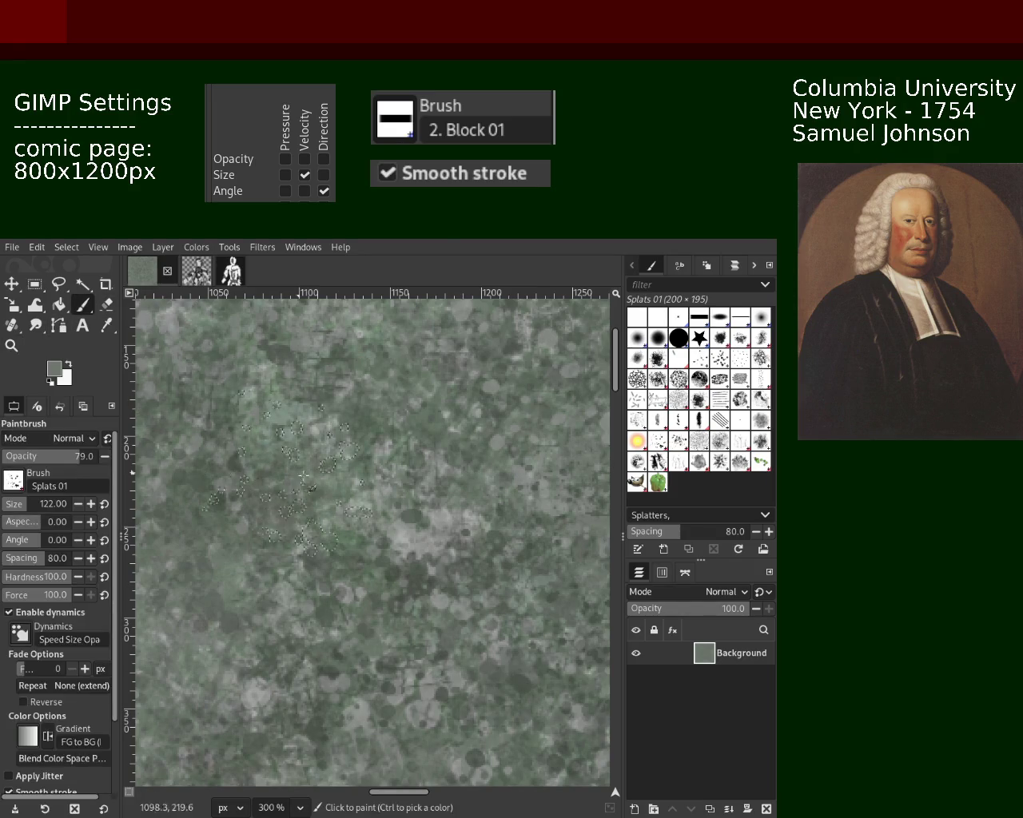
Sample a lighter grey, then a slightly darker tone, from the texture for more splats
{"action": "left_click", "coordinate": [406, 539], "text": "ctrl"}
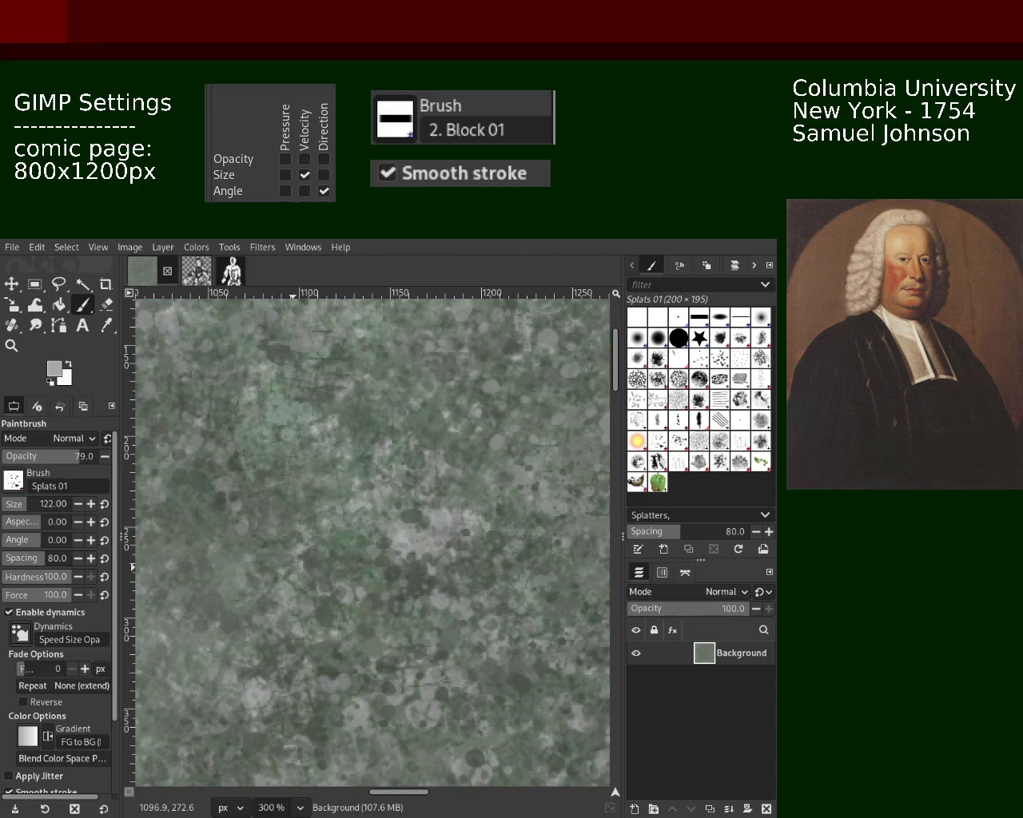
{"action": "left_click", "coordinate": [304, 457], "text": "ctrl"}
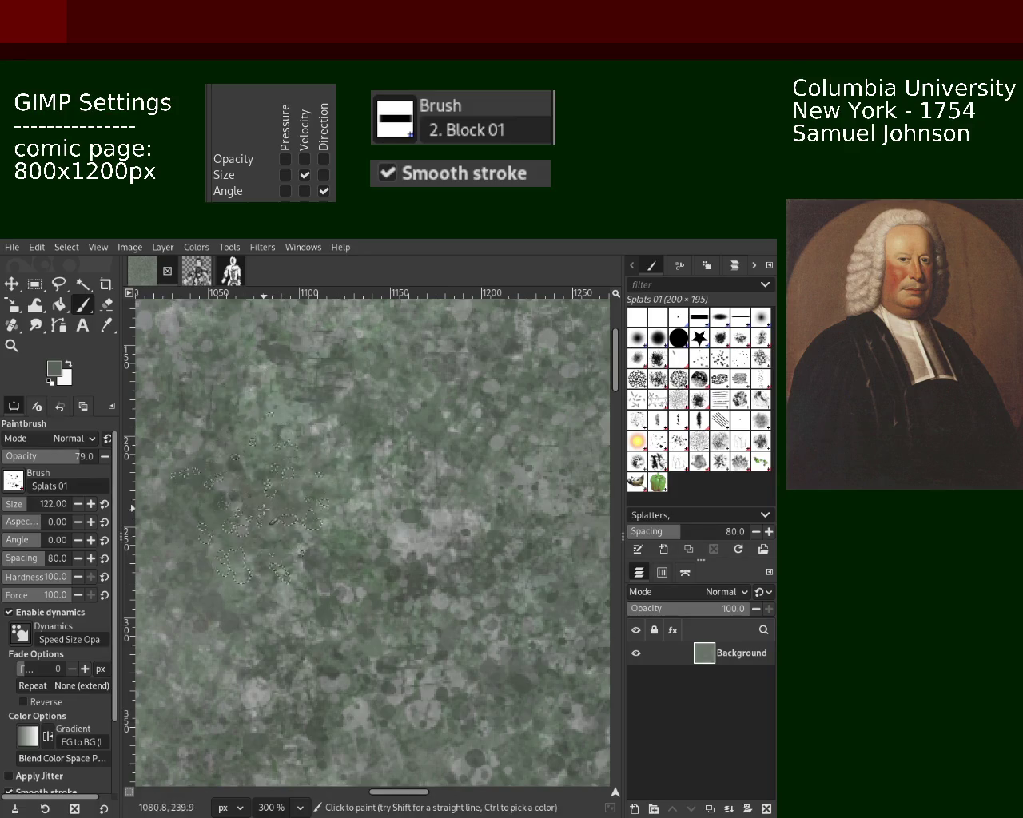